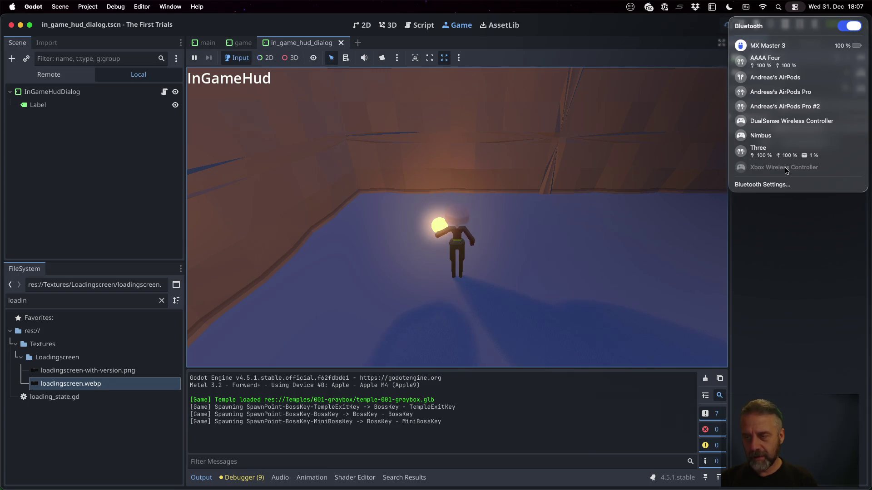
Go into full Bluetooth settings, start forgetting the Xbox Wireless Controller, then cancel and close its details
{"action": "left_click", "coordinate": [762, 185]}
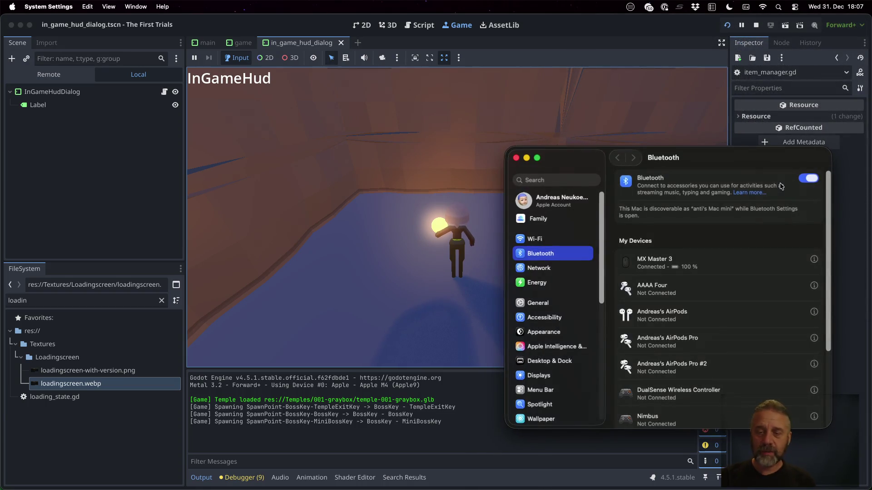
{"action": "scroll", "coordinate": [764, 250], "scroll_direction": "down", "scroll_amount": 3}
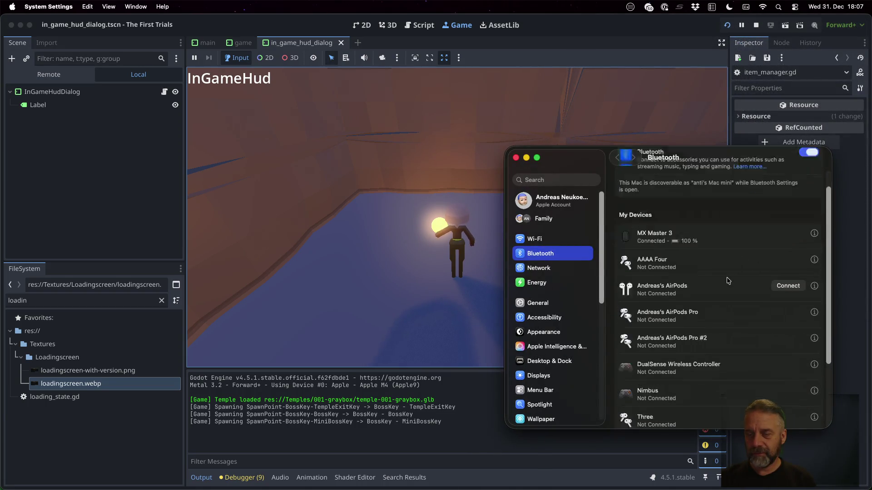
{"action": "scroll", "coordinate": [743, 306], "scroll_direction": "down", "scroll_amount": 3}
{"action": "scroll", "coordinate": [728, 361], "scroll_direction": "down", "scroll_amount": 2}
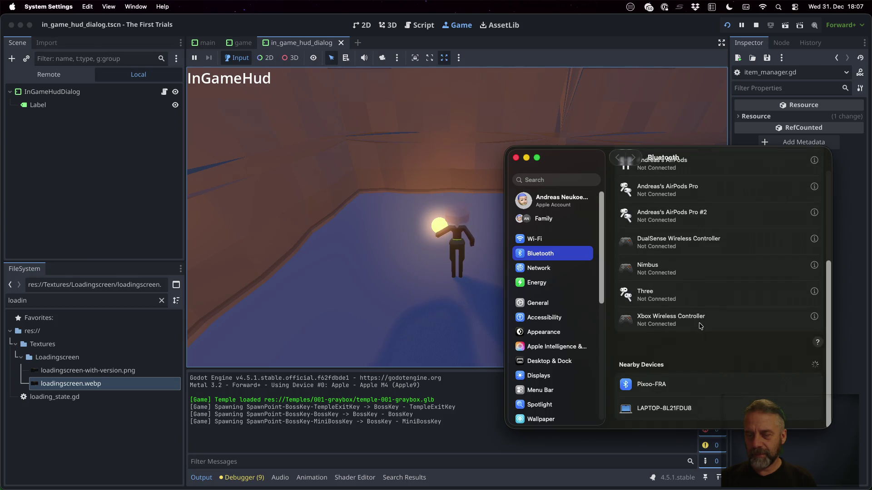
{"action": "left_click", "coordinate": [816, 319]}
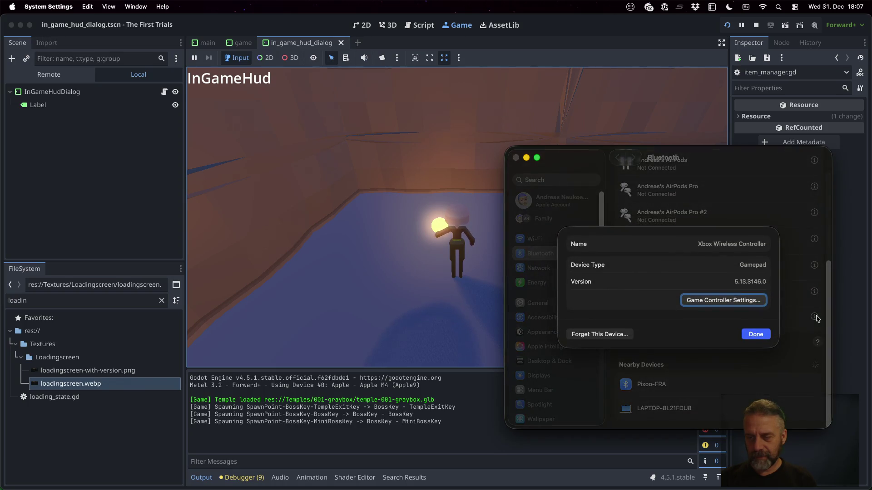
{"action": "left_click", "coordinate": [600, 334]}
{"action": "left_click", "coordinate": [688, 306]}
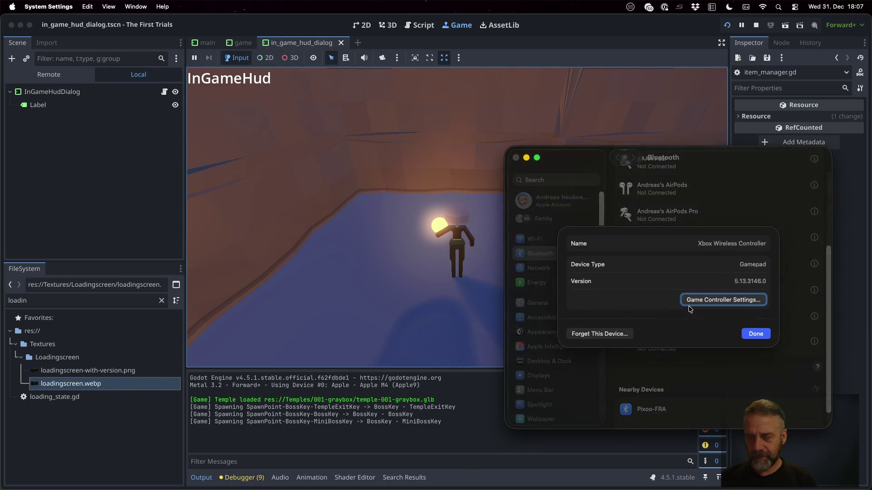
{"action": "left_click", "coordinate": [755, 333]}
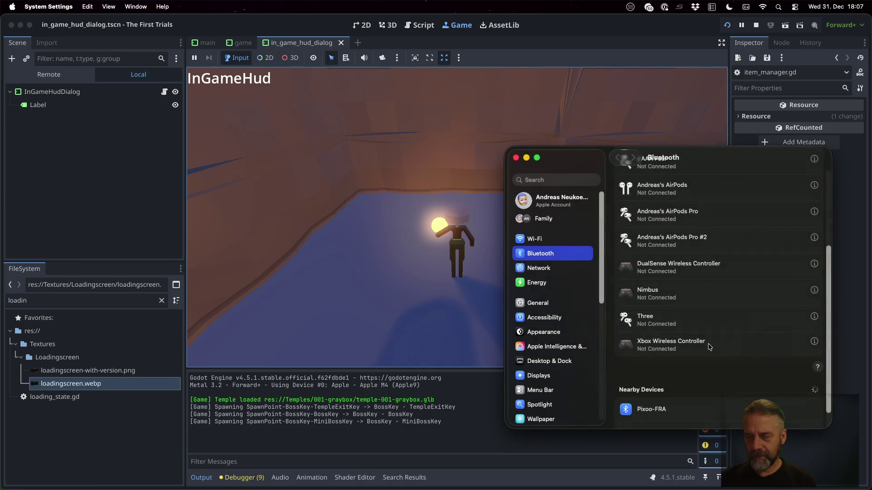
{"action": "scroll", "coordinate": [782, 348], "scroll_direction": "down", "scroll_amount": 1}
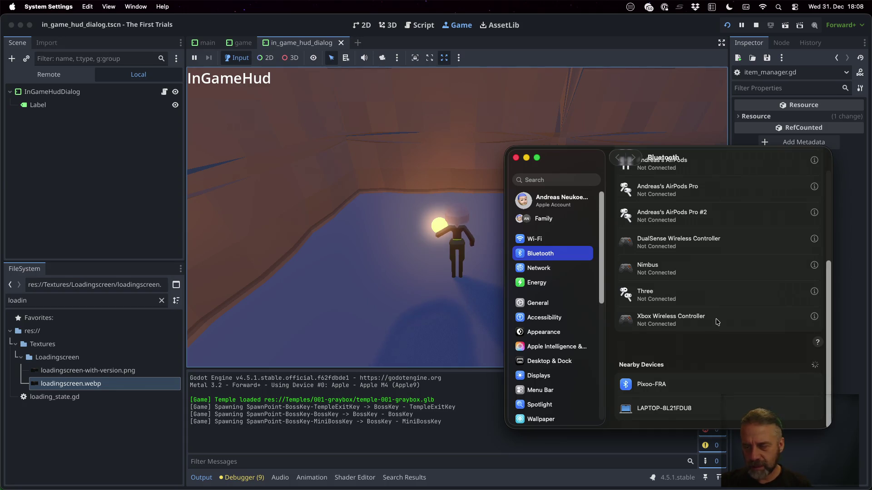
{"action": "scroll", "coordinate": [716, 321], "scroll_direction": "up", "scroll_amount": 1}
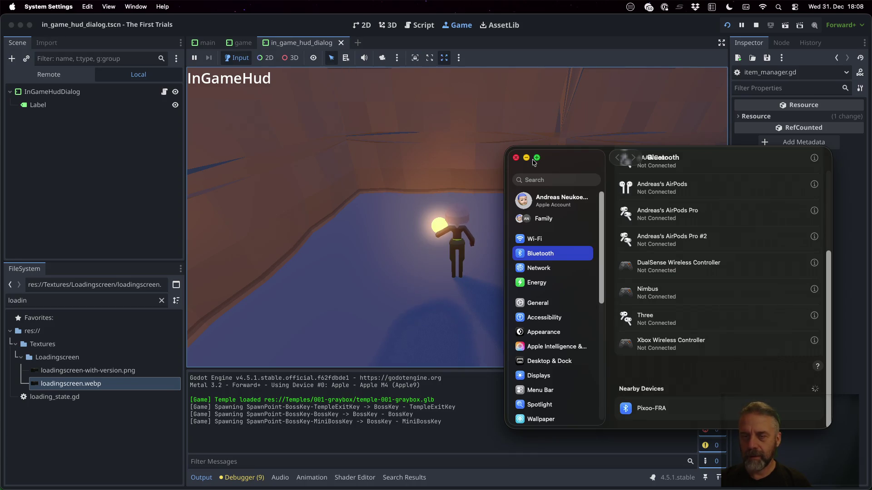
Reopen the Xbox Wireless Controller details, attempt Forget twice but cancel each time, then close the sheet
{"action": "left_click", "coordinate": [814, 341]}
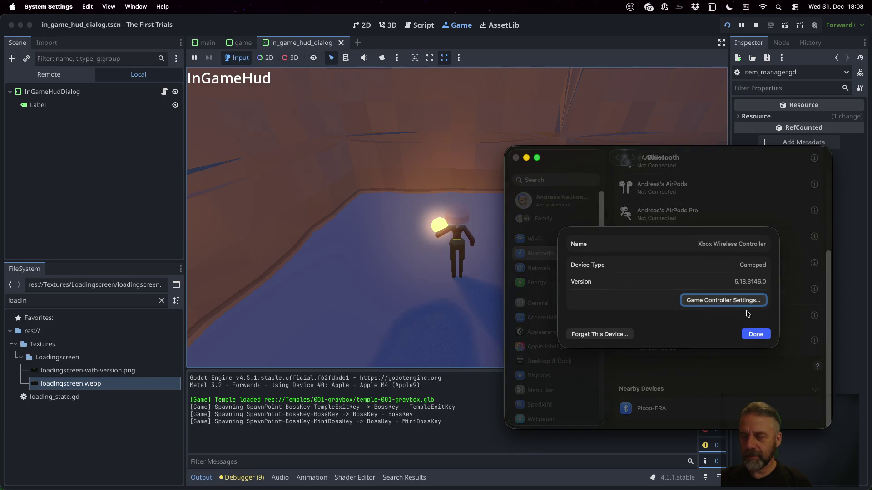
{"action": "left_click", "coordinate": [591, 335]}
{"action": "left_click", "coordinate": [692, 324]}
{"action": "left_click", "coordinate": [601, 335]}
{"action": "left_click", "coordinate": [691, 323]}
{"action": "left_click", "coordinate": [756, 333]}
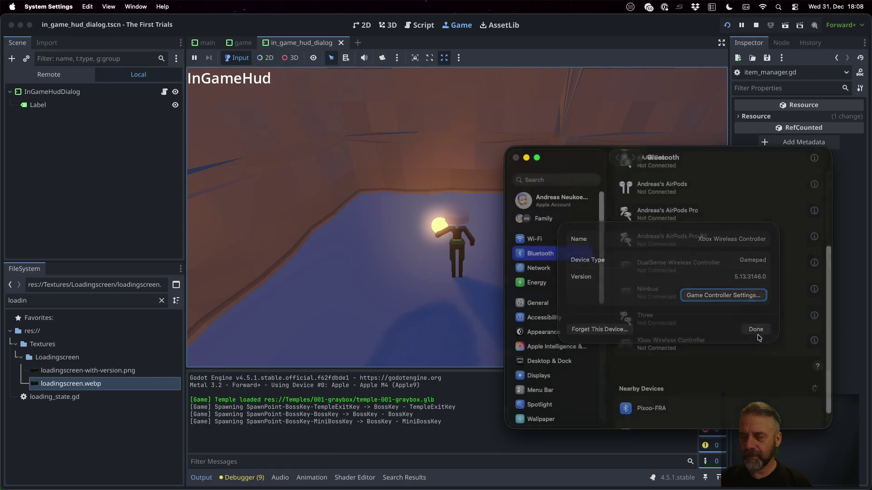
{"action": "scroll", "coordinate": [711, 343], "scroll_direction": "down", "scroll_amount": 1}
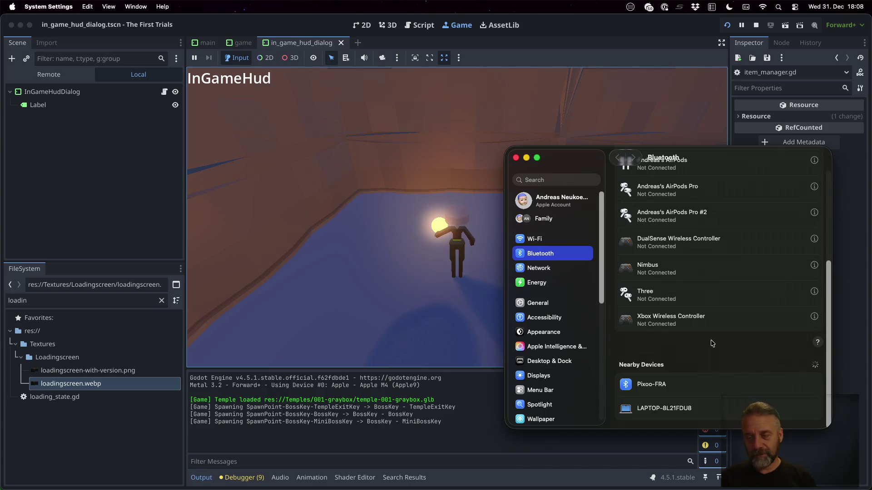
Try once more to forget the controller, cancel the confirmation and close its details
{"action": "left_click", "coordinate": [816, 318]}
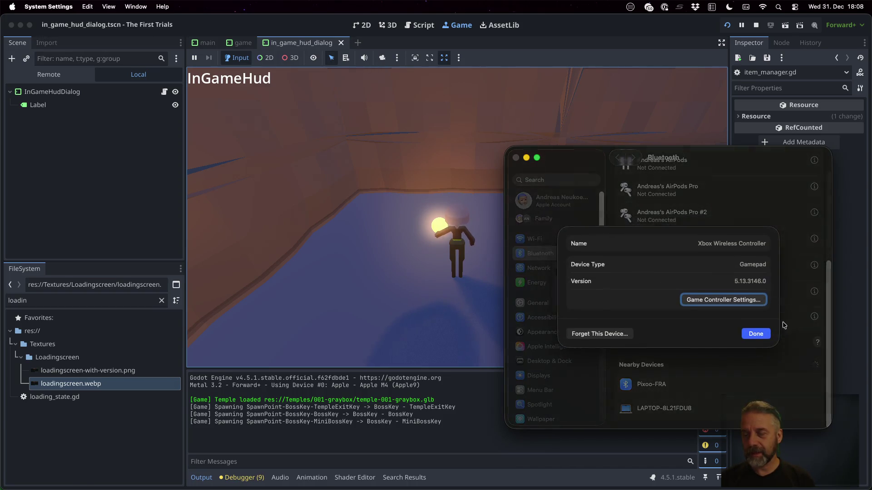
{"action": "left_click", "coordinate": [592, 335]}
{"action": "left_click", "coordinate": [680, 311]}
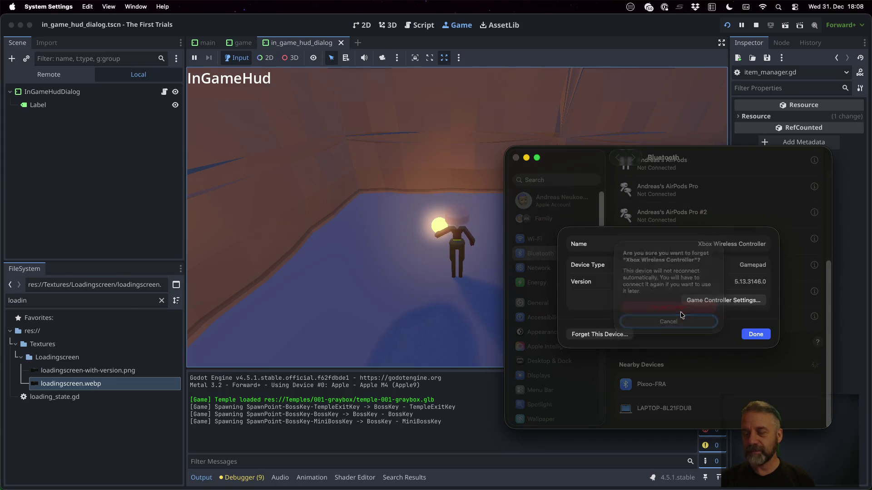
{"action": "left_click", "coordinate": [752, 334]}
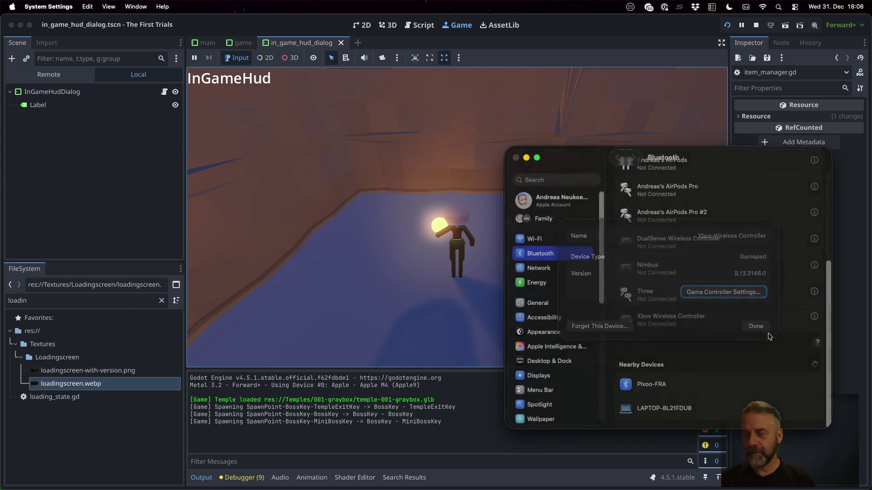
Forget the Xbox Wireless Controller for good, then close its details and the Bluetooth settings window
{"action": "left_click", "coordinate": [815, 318]}
{"action": "left_click", "coordinate": [586, 336]}
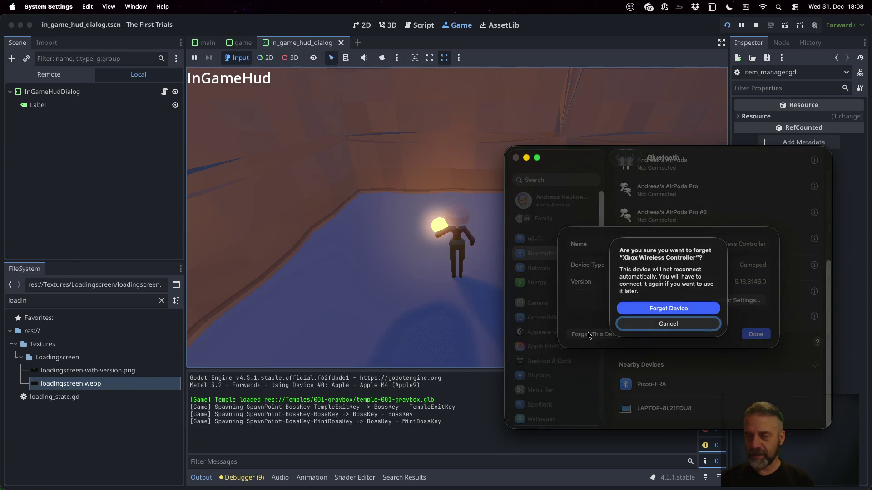
{"action": "left_click", "coordinate": [638, 308]}
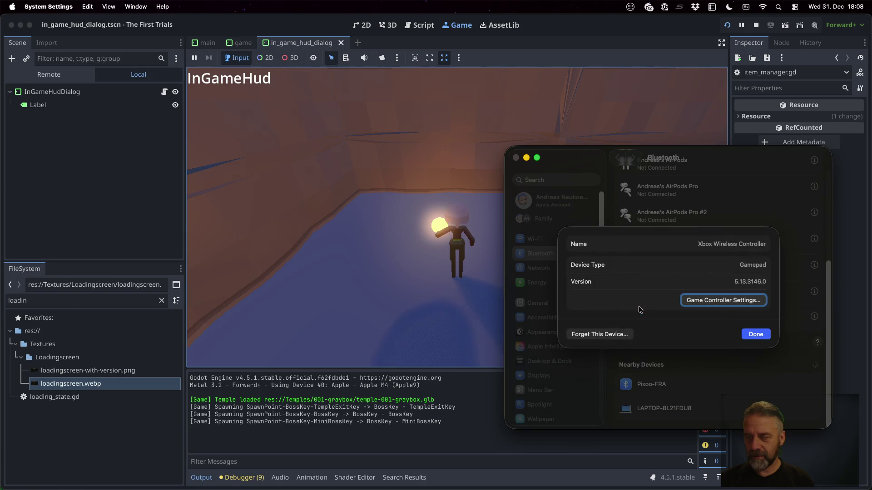
{"action": "left_click", "coordinate": [753, 335]}
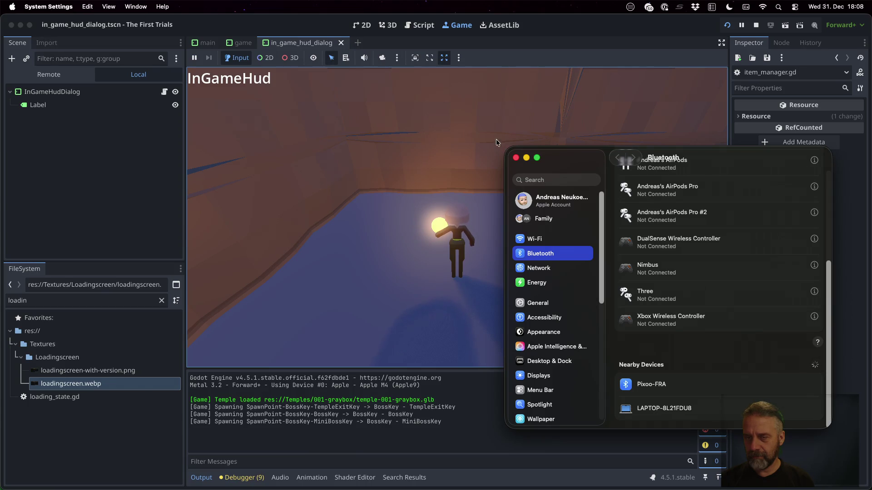
{"action": "left_click", "coordinate": [516, 158]}
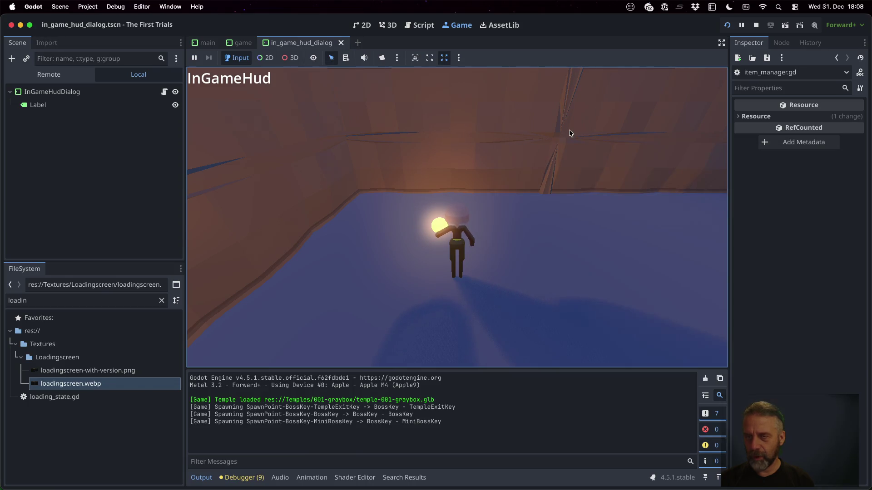
From Control Center's Bluetooth list, reopen the full Bluetooth Settings pane showing nearby devices
{"action": "left_click", "coordinate": [794, 7]}
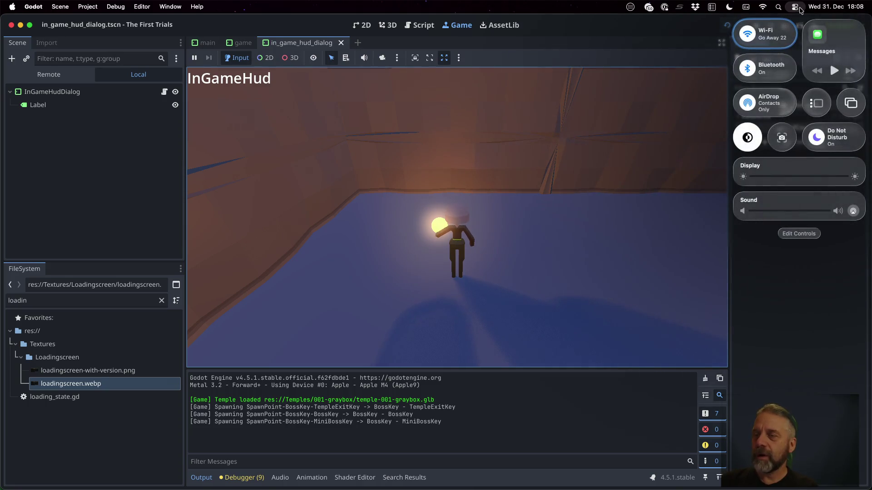
{"action": "left_click", "coordinate": [773, 67]}
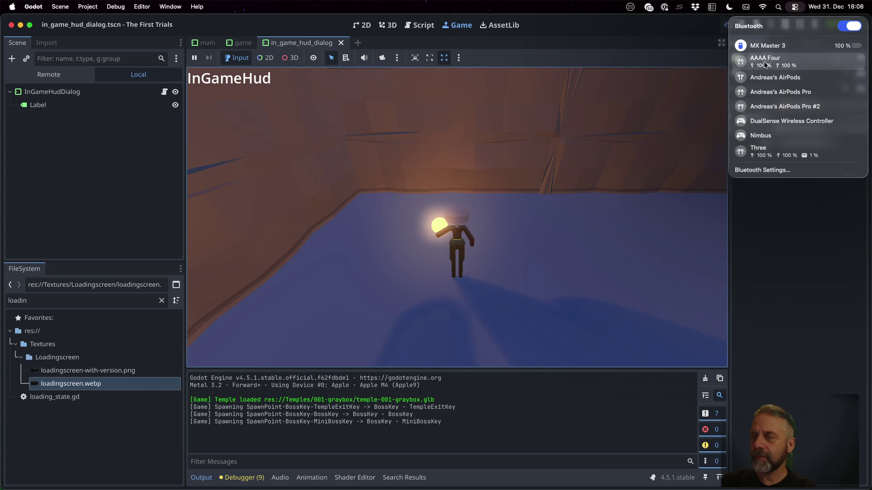
{"action": "left_click", "coordinate": [762, 169]}
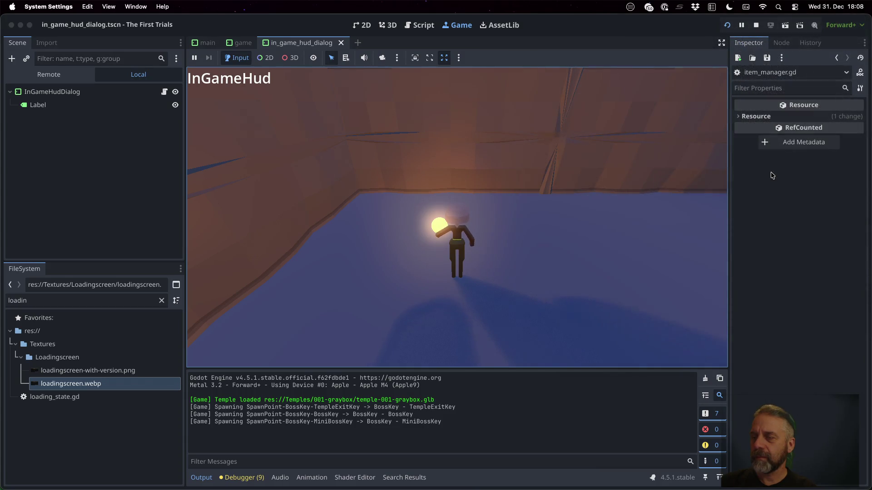
{"action": "scroll", "coordinate": [694, 300], "scroll_direction": "down", "scroll_amount": 3}
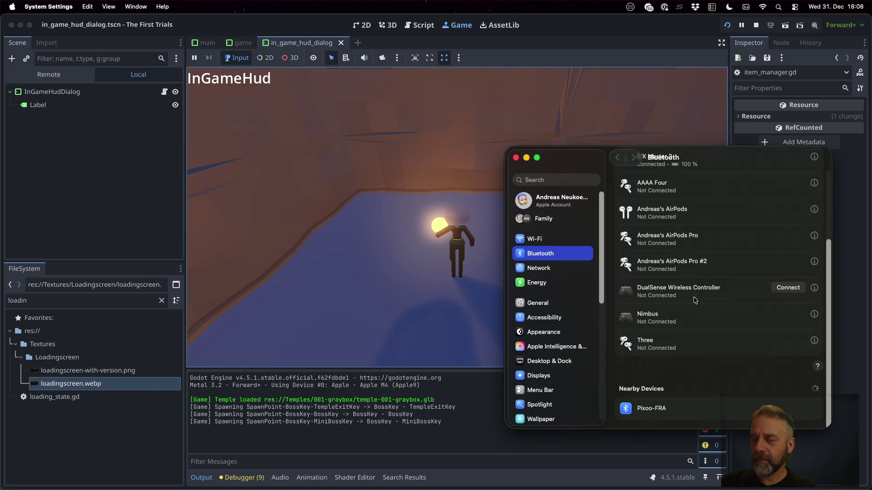
{"action": "scroll", "coordinate": [694, 273], "scroll_direction": "up", "scroll_amount": 1}
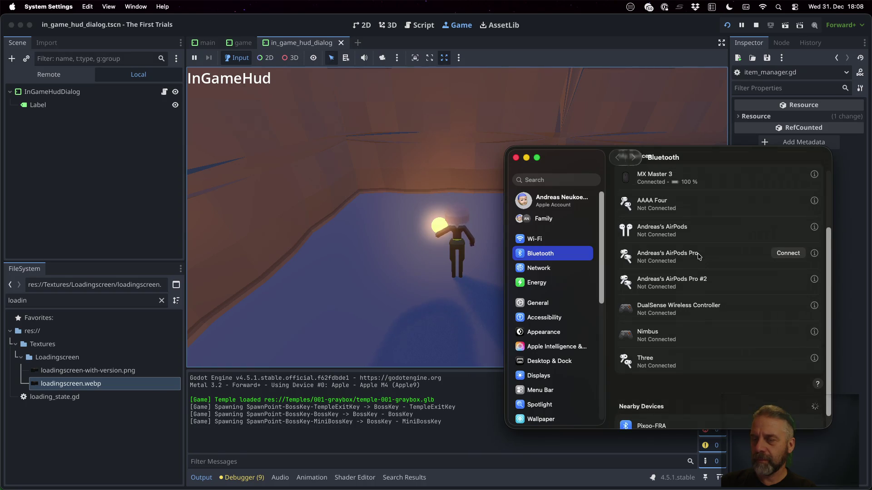
{"action": "scroll", "coordinate": [700, 257], "scroll_direction": "down", "scroll_amount": 1}
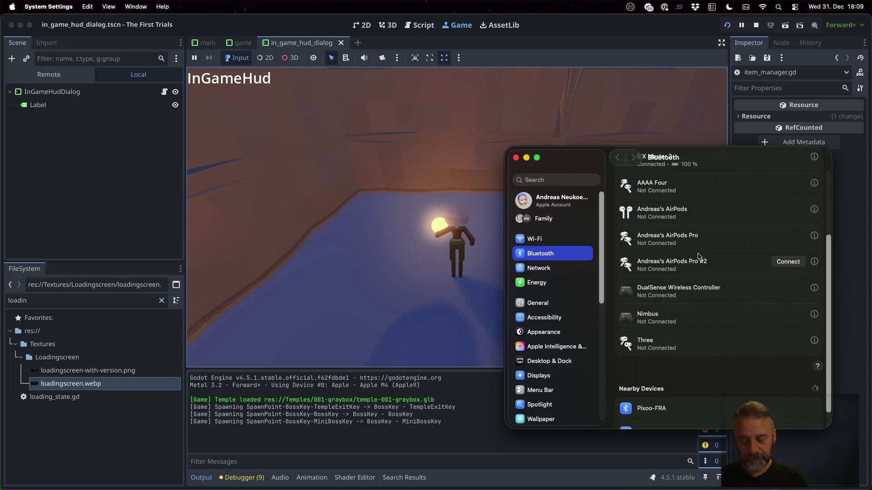
{"action": "scroll", "coordinate": [722, 249], "scroll_direction": "down", "scroll_amount": 1}
Connect to the nearby Xbox Wireless Controller and wait for pairing
{"action": "mouse_move", "coordinate": [671, 408]}
{"action": "left_click", "coordinate": [801, 409]}
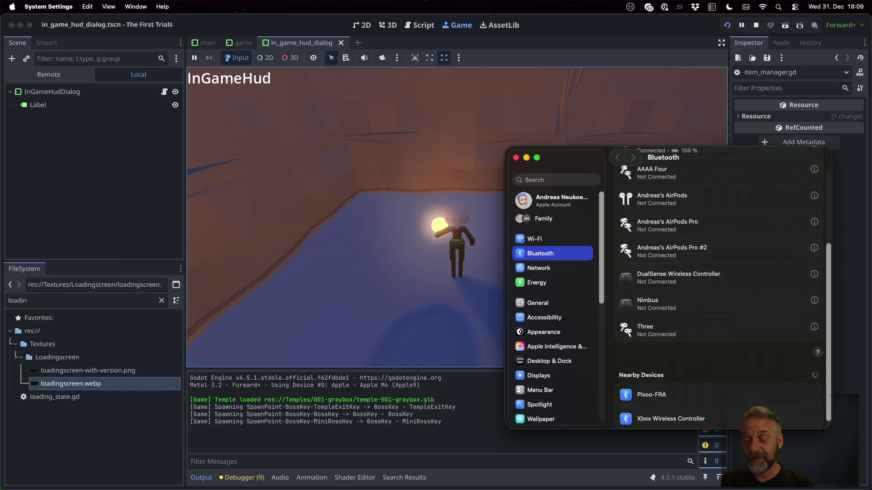
{"action": "scroll", "coordinate": [727, 390], "scroll_direction": "down", "scroll_amount": 1}
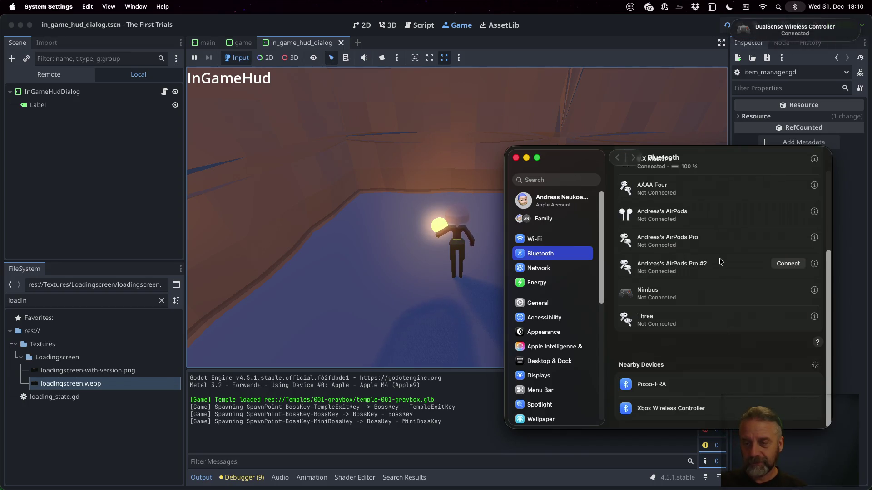
{"action": "scroll", "coordinate": [720, 263], "scroll_direction": "up", "scroll_amount": 5}
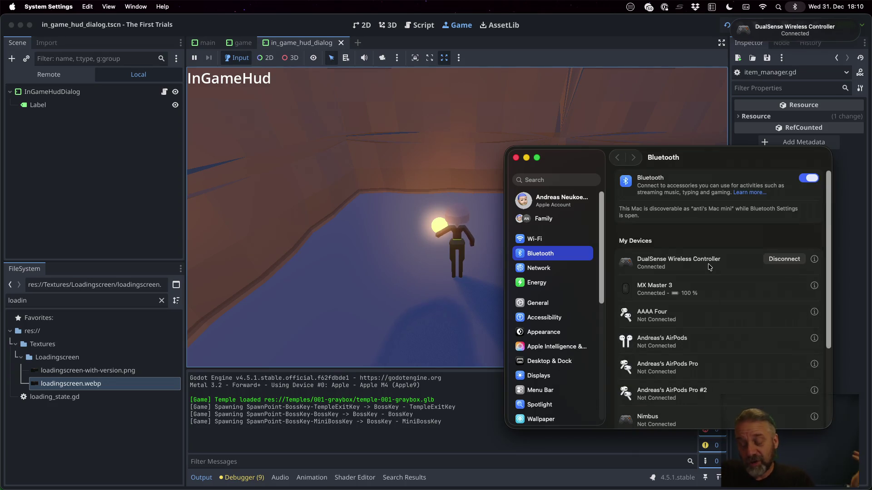
Close Bluetooth settings, stop the playtest and re-enable the spawn_item call on line 82 of game.gd
{"action": "left_click", "coordinate": [516, 158]}
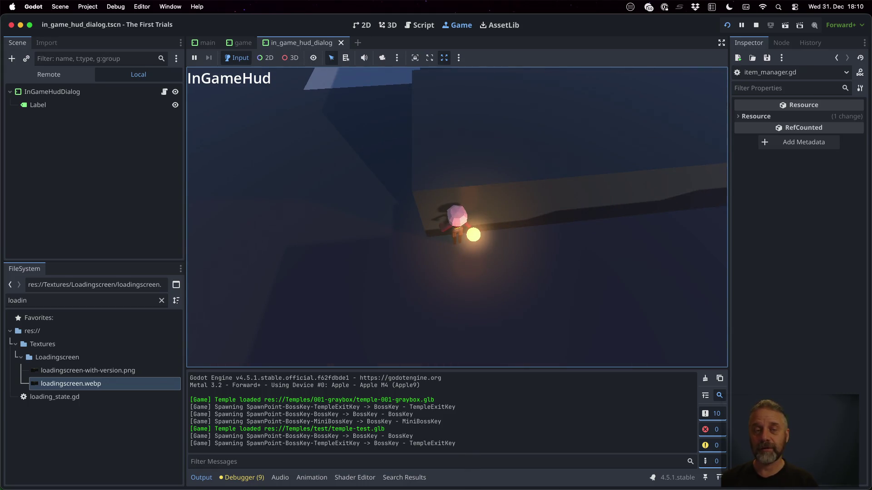
{"action": "left_click", "coordinate": [758, 25]}
{"action": "left_click", "coordinate": [550, 266]}
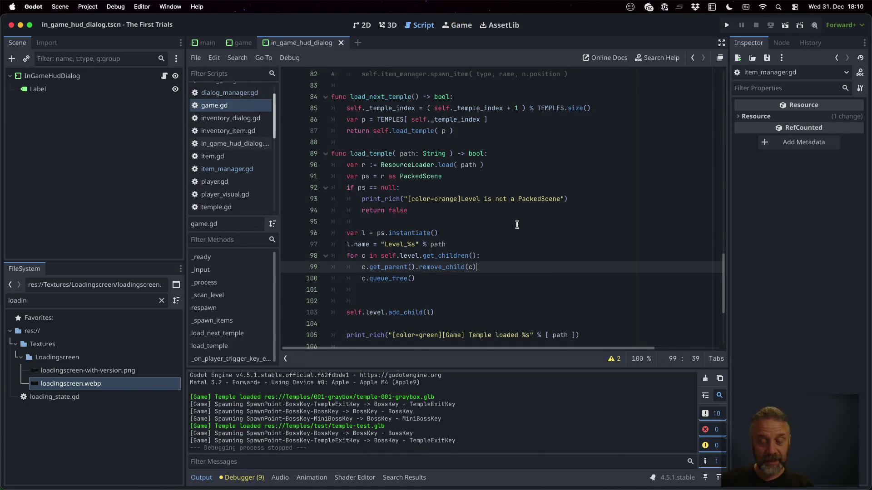
{"action": "scroll", "coordinate": [516, 225], "scroll_direction": "down", "scroll_amount": 5}
{"action": "scroll", "coordinate": [517, 225], "scroll_direction": "up", "scroll_amount": 5}
{"action": "scroll", "coordinate": [516, 225], "scroll_direction": "up", "scroll_amount": 5}
{"action": "scroll", "coordinate": [517, 225], "scroll_direction": "up", "scroll_amount": 3}
{"action": "scroll", "coordinate": [516, 224], "scroll_direction": "down", "scroll_amount": 3}
{"action": "key", "text": "super+k"}
Save game.gd, check out the 'Add simple coyote time' commit in Sublime Merge and return to Godot
{"action": "key", "text": "super+s"}
{"action": "key", "text": "ctrl+Right"}
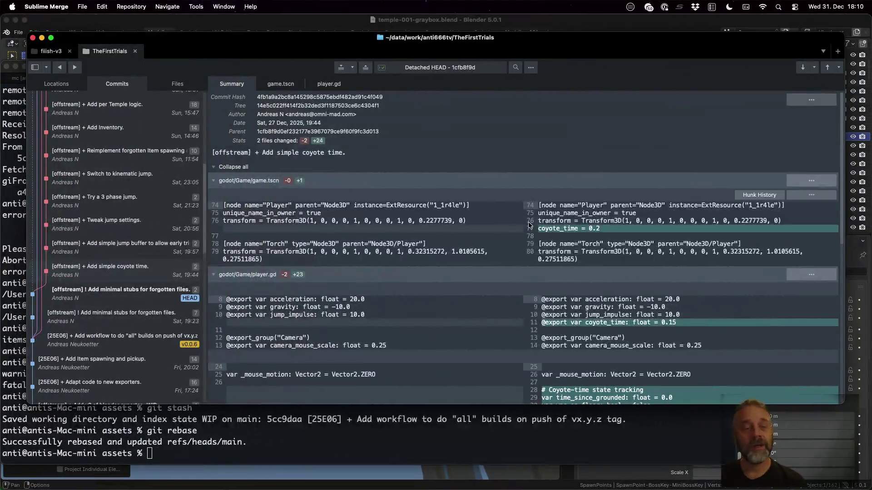
{"action": "right_click", "coordinate": [142, 270]}
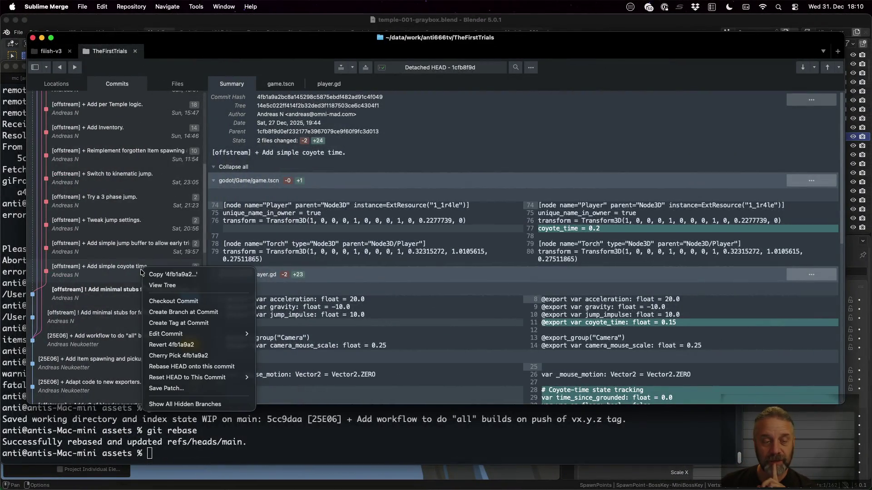
{"action": "left_click", "coordinate": [190, 303]}
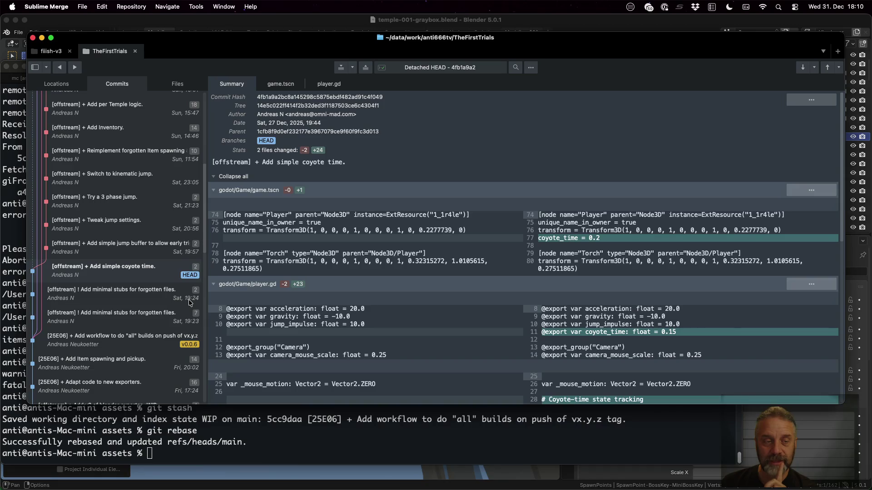
{"action": "scroll", "coordinate": [410, 253], "scroll_direction": "down", "scroll_amount": 5}
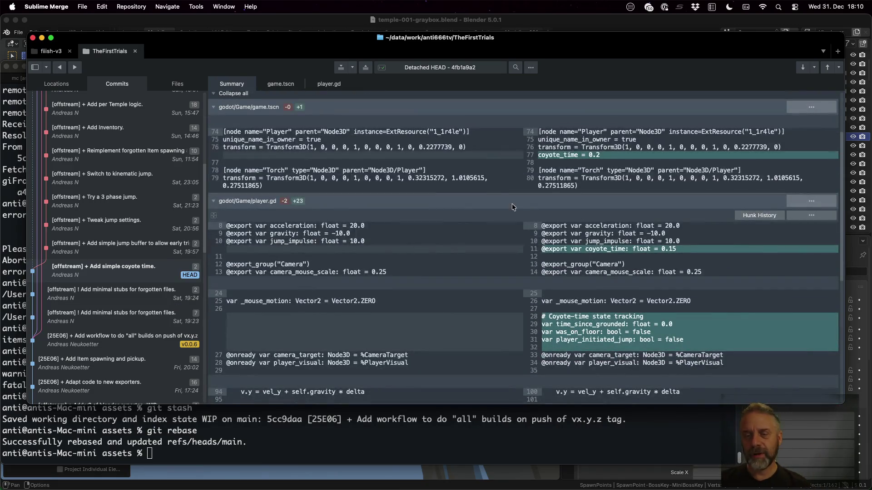
{"action": "scroll", "coordinate": [545, 238], "scroll_direction": "down", "scroll_amount": 5}
{"action": "scroll", "coordinate": [643, 204], "scroll_direction": "down", "scroll_amount": 5}
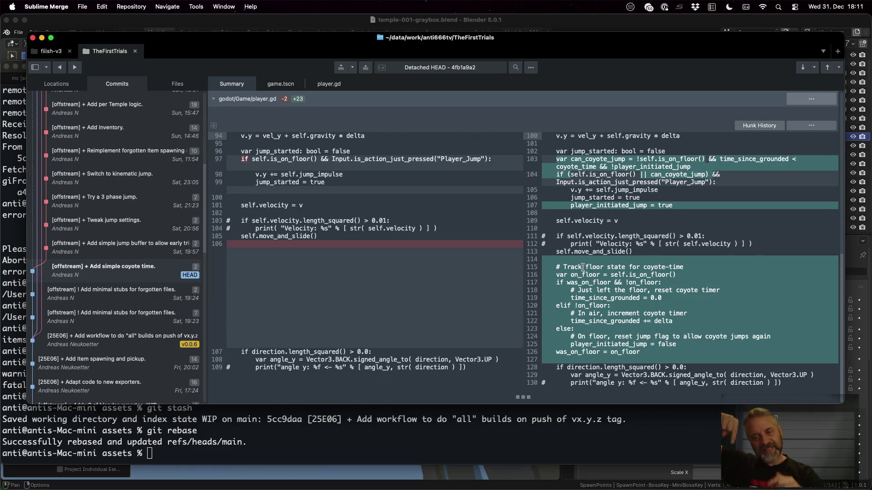
{"action": "key", "text": "super+Tab"}
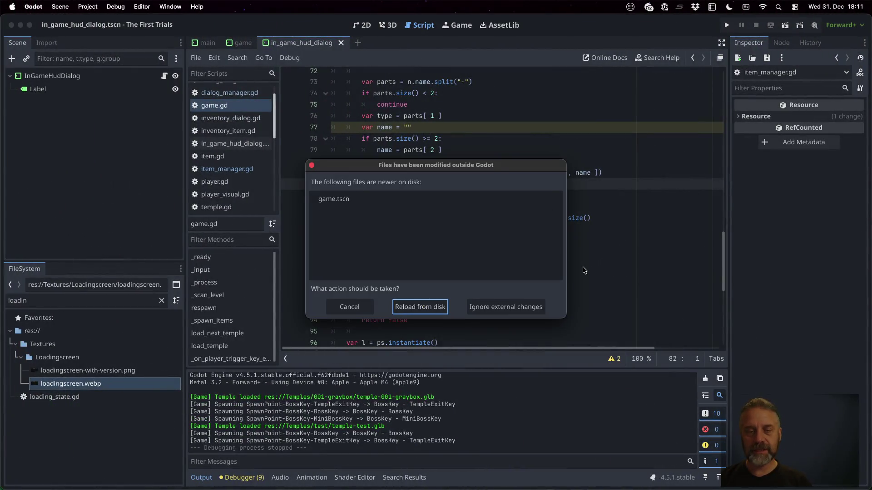
Reload the externally changed game.tscn from disk and switch to Sublime Merge
{"action": "left_click", "coordinate": [419, 306]}
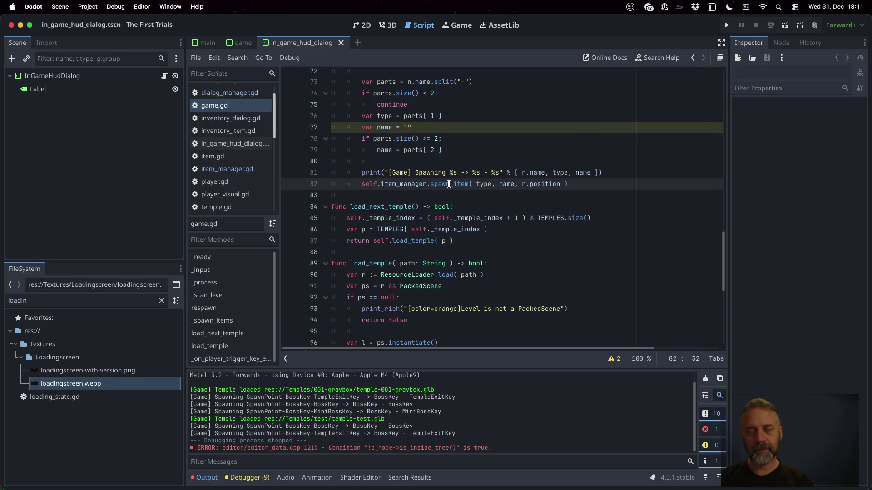
{"action": "key", "text": "super+Tab"}
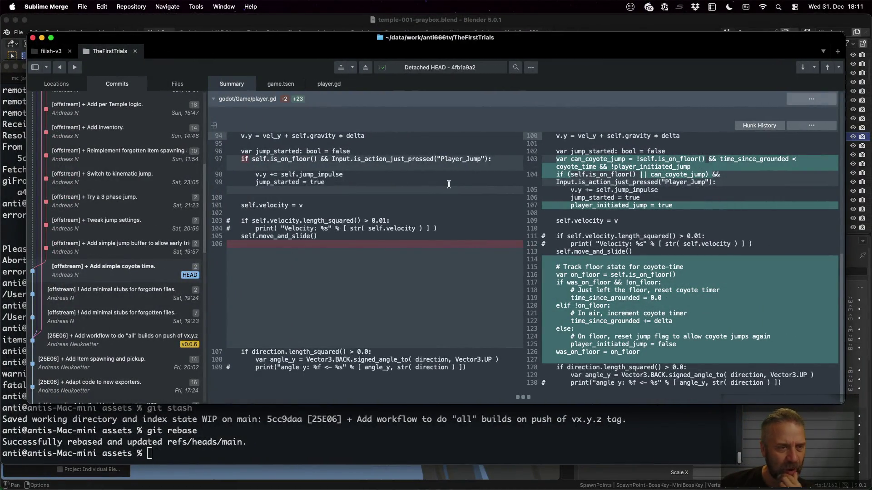
{"action": "scroll", "coordinate": [127, 239], "scroll_direction": "up", "scroll_amount": 8}
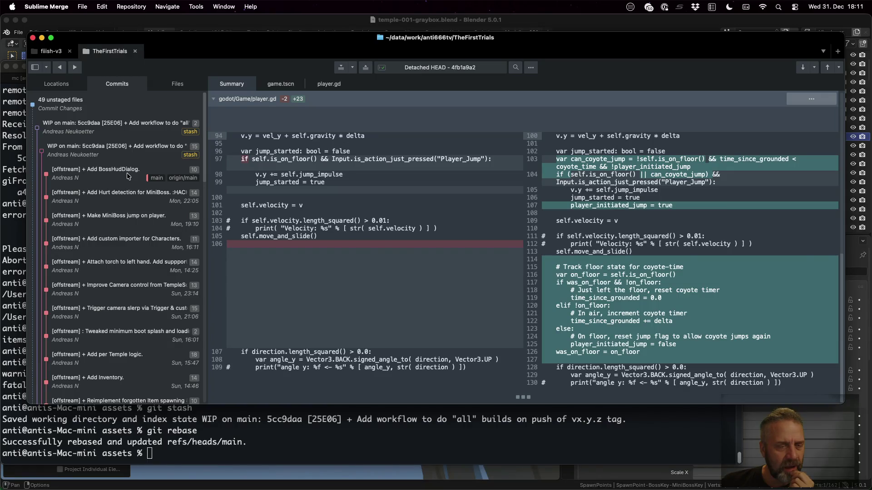
{"action": "scroll", "coordinate": [127, 176], "scroll_direction": "down", "scroll_amount": 3}
{"action": "scroll", "coordinate": [127, 176], "scroll_direction": "down", "scroll_amount": 3}
{"action": "scroll", "coordinate": [127, 176], "scroll_direction": "down", "scroll_amount": 4}
{"action": "scroll", "coordinate": [127, 176], "scroll_direction": "down", "scroll_amount": 2}
{"action": "scroll", "coordinate": [127, 176], "scroll_direction": "up", "scroll_amount": 4}
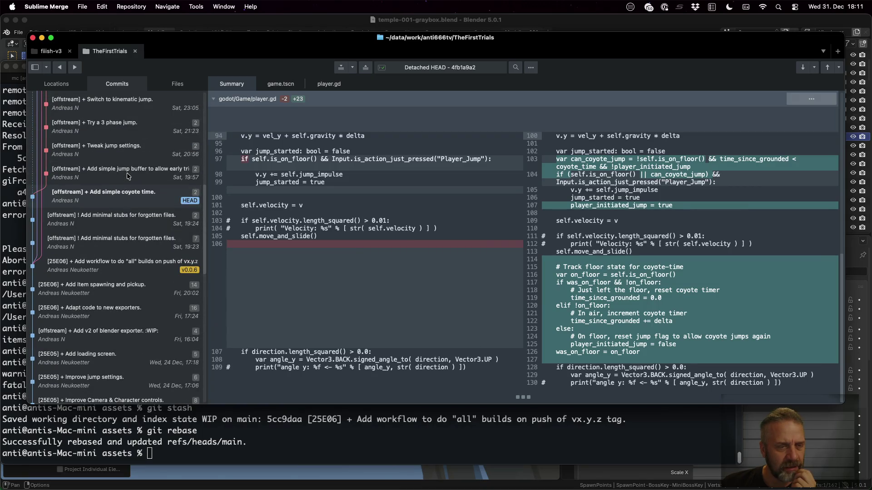
Return from Sublime Merge's commit history to the Godot script editor
{"action": "key", "text": "super+Tab"}
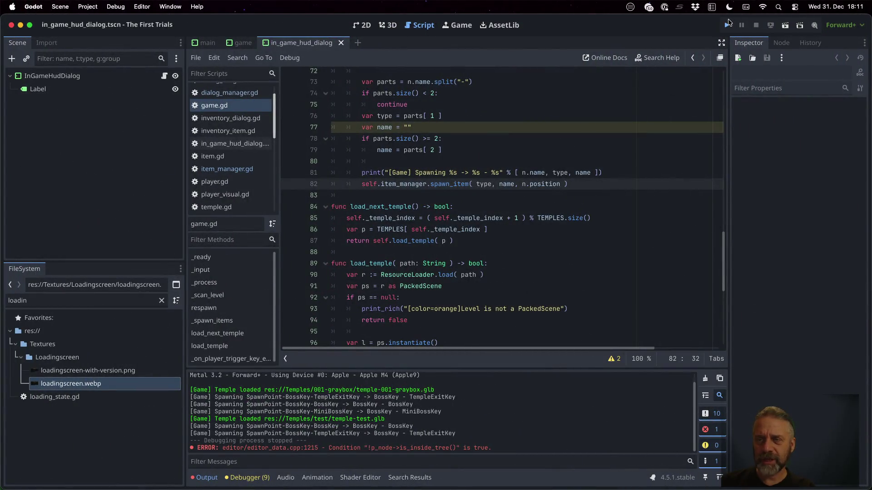
Run the project, rerun after the failed session, playtest the jump, stop and switch to player.gd
{"action": "left_click", "coordinate": [728, 25]}
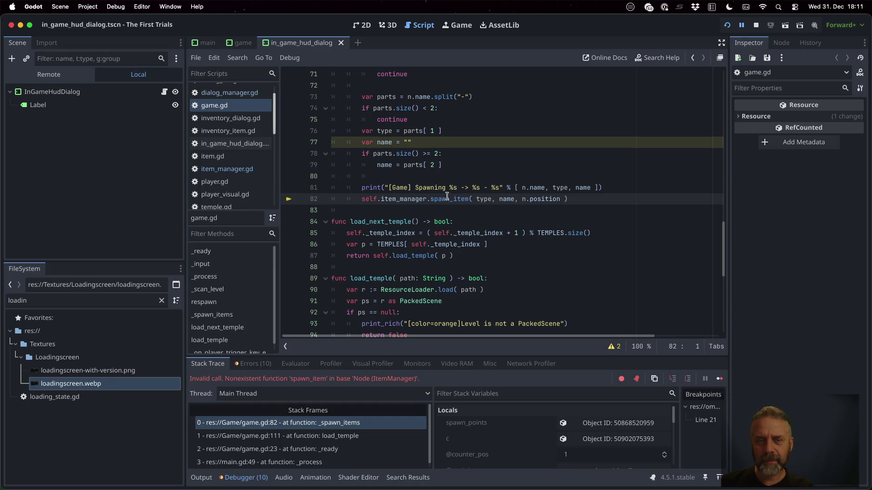
{"action": "type", "text": "#"}
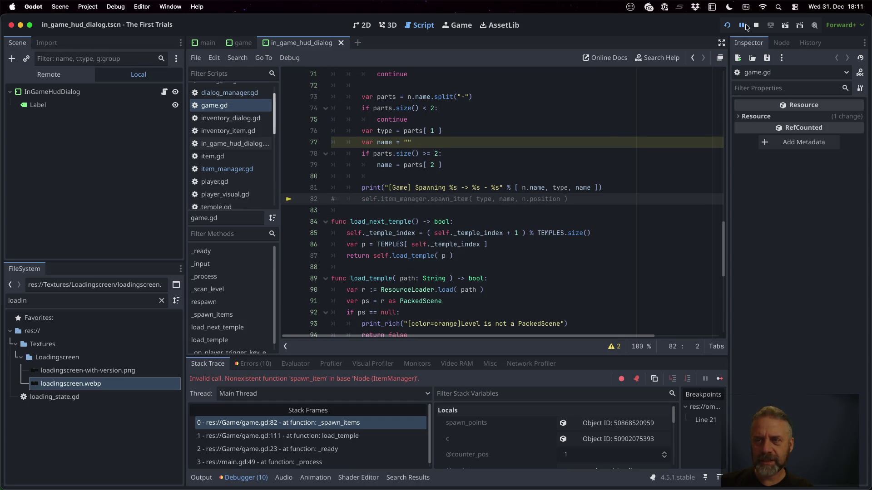
{"action": "left_click", "coordinate": [755, 25]}
{"action": "left_click", "coordinate": [726, 25]}
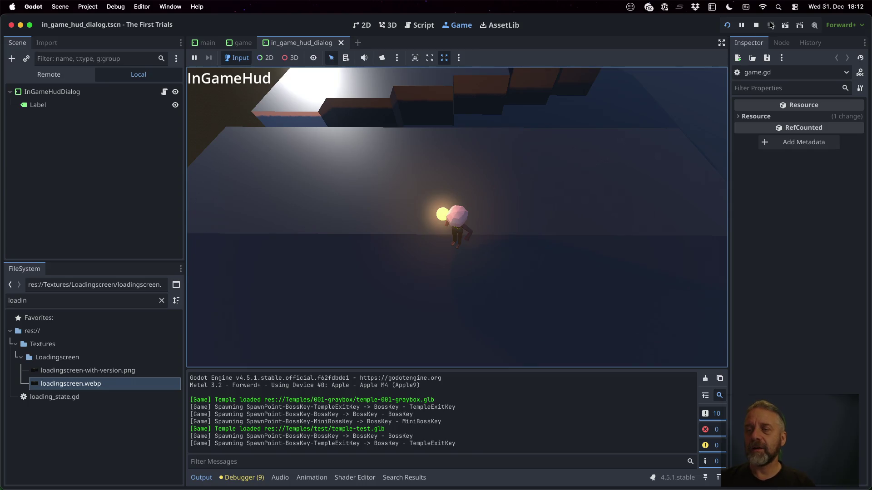
{"action": "left_click", "coordinate": [754, 25]}
{"action": "left_click", "coordinate": [441, 256]}
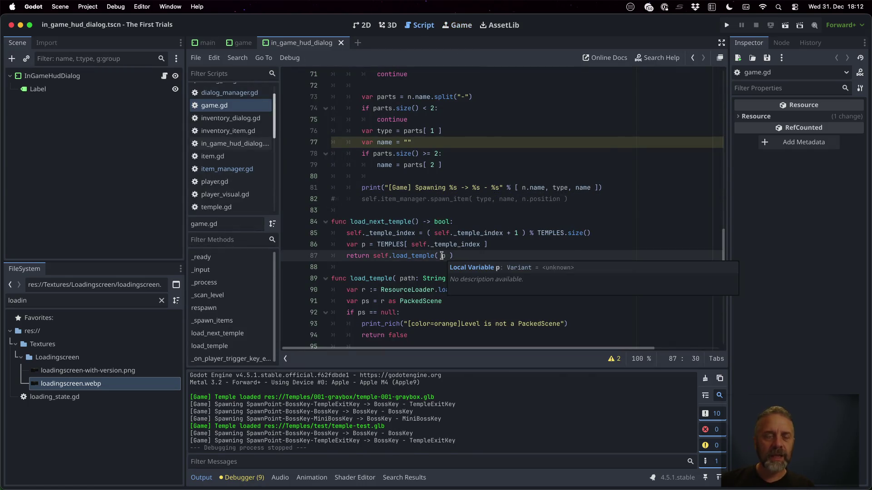
{"action": "left_click", "coordinate": [214, 181]}
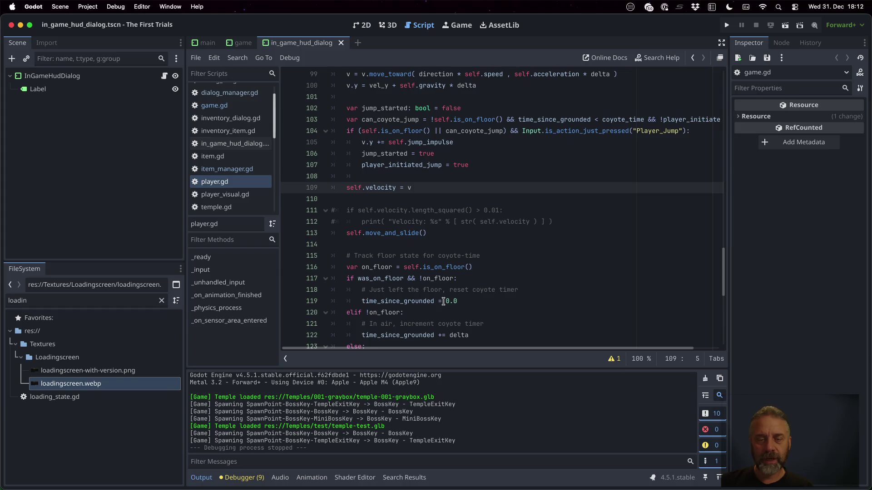
{"action": "scroll", "coordinate": [443, 302], "scroll_direction": "down", "scroll_amount": 5}
{"action": "scroll", "coordinate": [443, 301], "scroll_direction": "down", "scroll_amount": 2}
{"action": "left_click", "coordinate": [358, 118]}
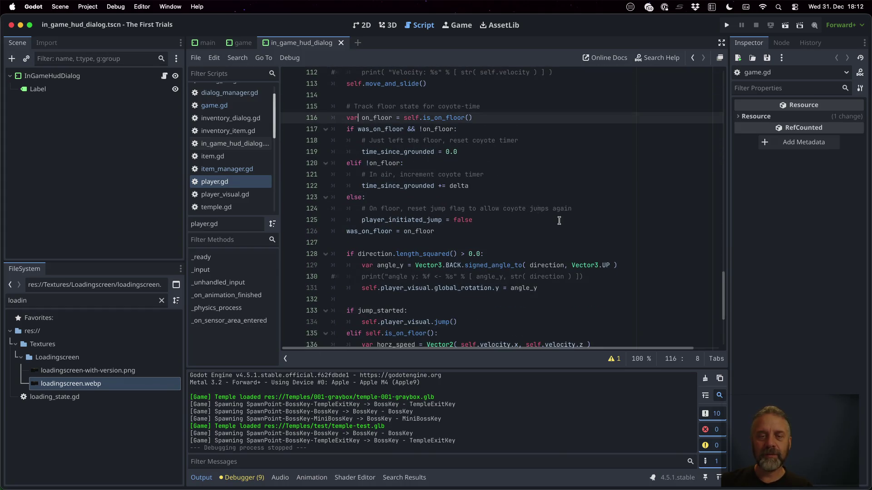
{"action": "key", "text": "shift+Down"}
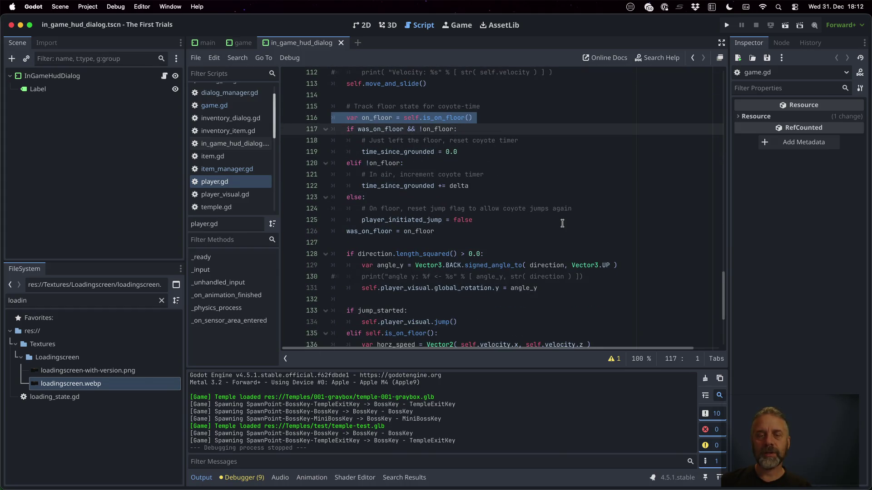
{"action": "key", "text": "shift+Down"}
{"action": "key", "text": "shift+Down"}
{"action": "key", "text": "shift+Down"}
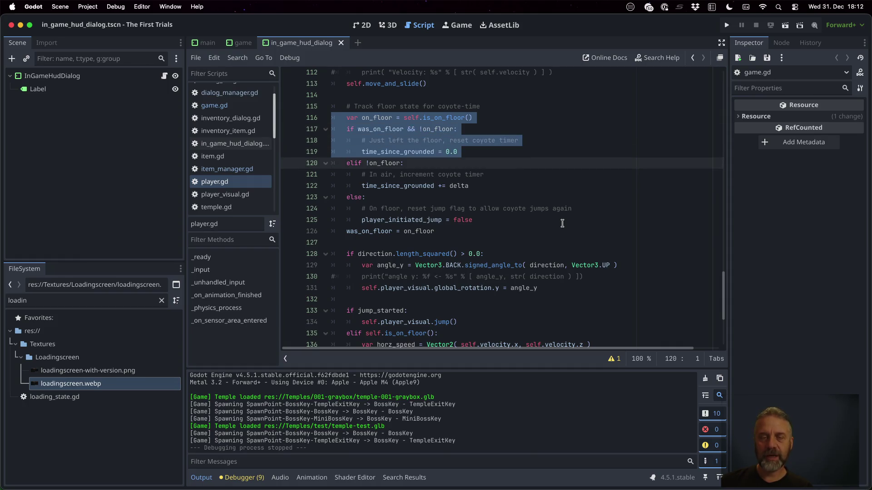
{"action": "key", "text": "shift+Down"}
{"action": "key", "text": "shift+Down"}
{"action": "key", "text": "shift+Down"}
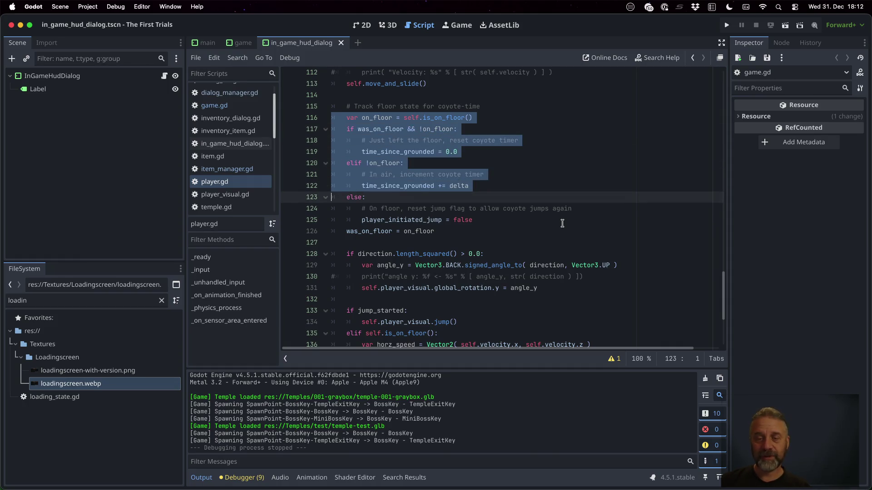
{"action": "key", "text": "shift+Down"}
{"action": "key", "text": "shift+Down"}
{"action": "key", "text": "shift+Down"}
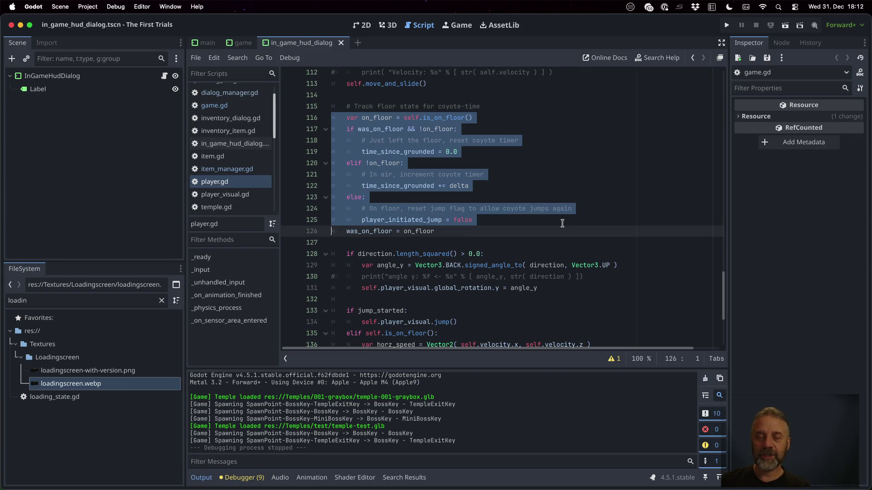
{"action": "scroll", "coordinate": [561, 223], "scroll_direction": "down", "scroll_amount": 5}
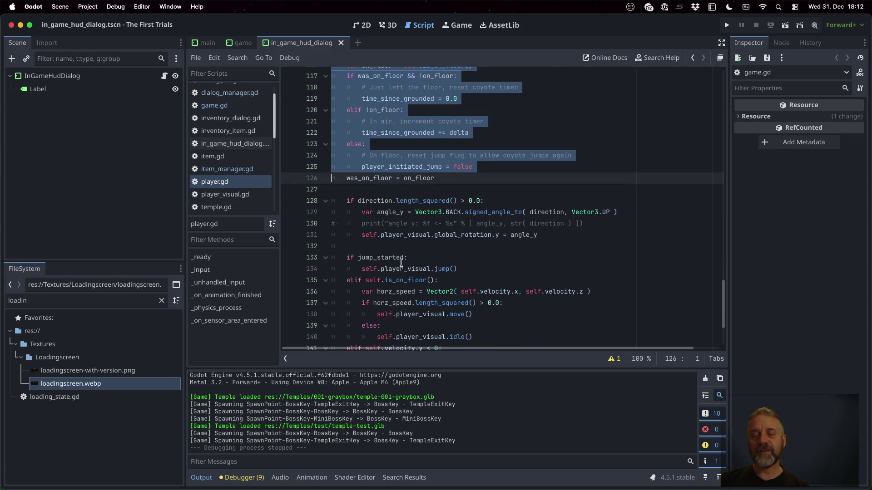
{"action": "scroll", "coordinate": [400, 266], "scroll_direction": "down", "scroll_amount": 5}
{"action": "left_click", "coordinate": [410, 221]}
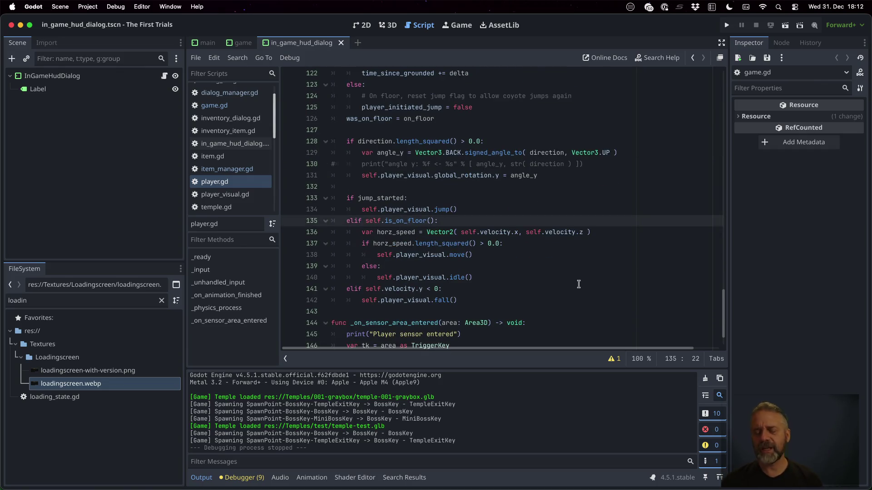
Check out the 'Add simple jump buffer' commit in Sublime Merge and return to Godot
{"action": "key", "text": "super+Tab"}
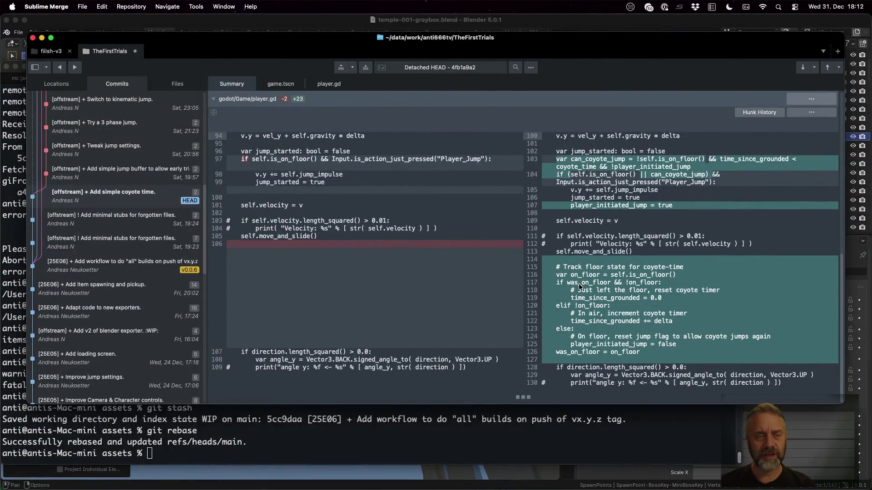
{"action": "left_click", "coordinate": [107, 173]}
{"action": "right_click", "coordinate": [107, 174]}
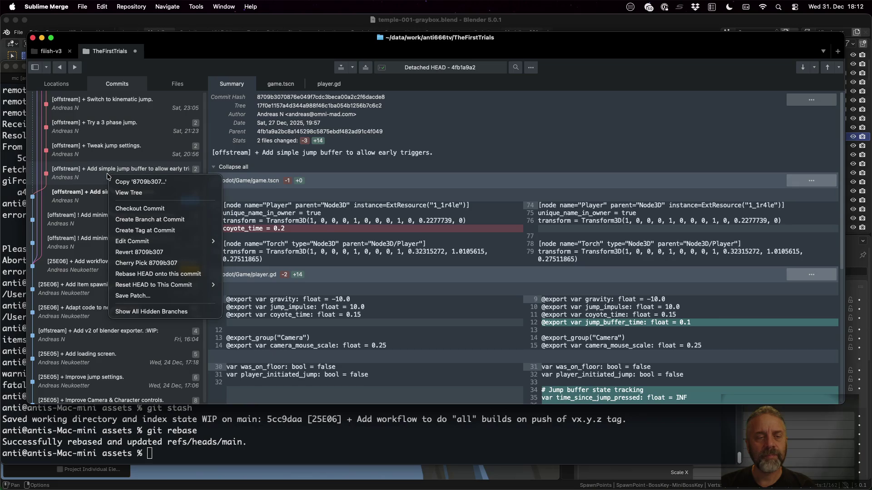
{"action": "left_click", "coordinate": [140, 208]}
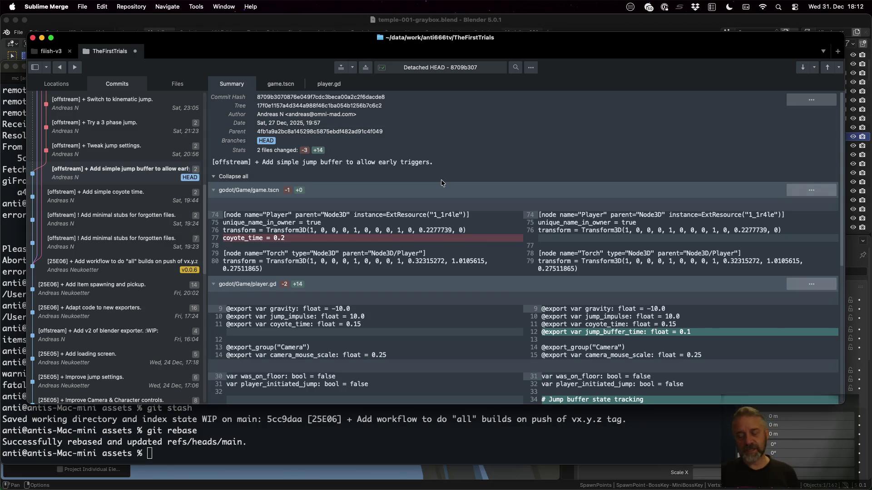
{"action": "key", "text": "super+Tab"}
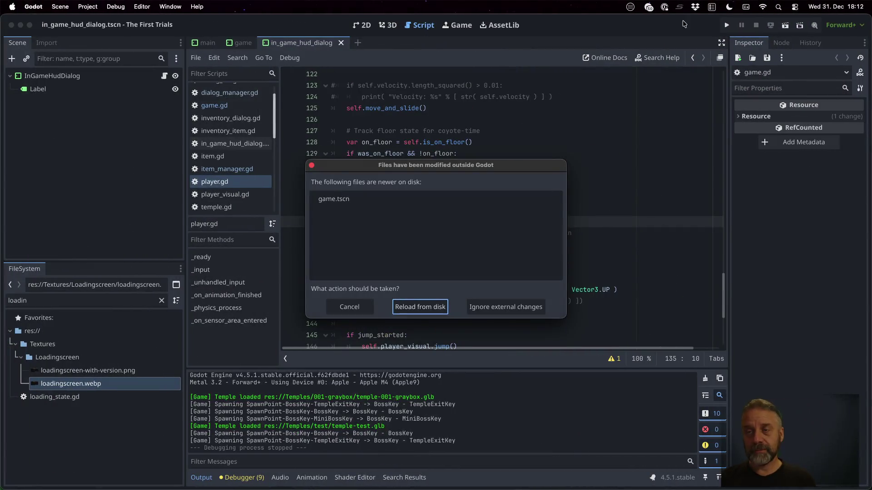
Dismiss the external-changes notice, playtest the jump-buffer build, stop and return to player.gd line 136
{"action": "left_click", "coordinate": [420, 306]}
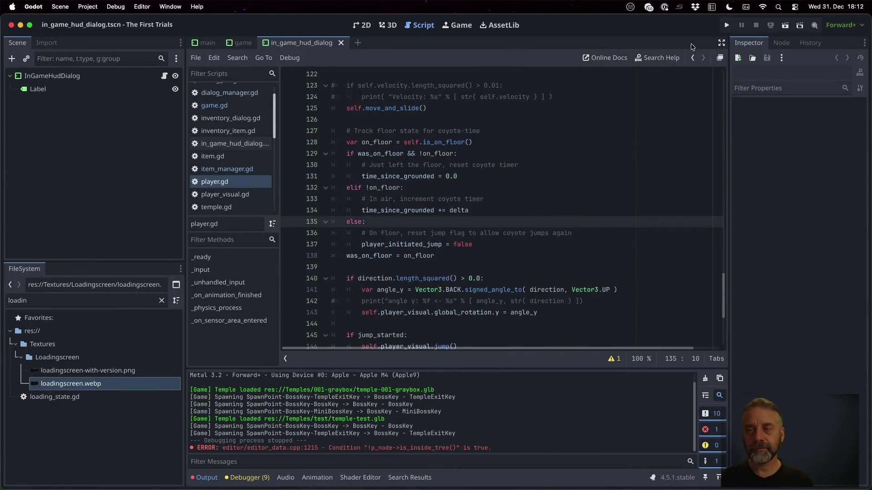
{"action": "left_click", "coordinate": [727, 26]}
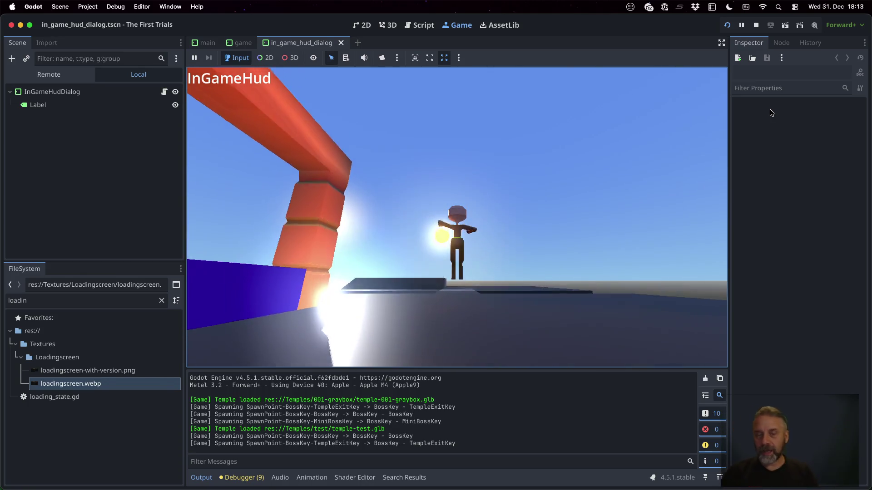
{"action": "left_click", "coordinate": [755, 25]}
{"action": "left_click", "coordinate": [465, 234]}
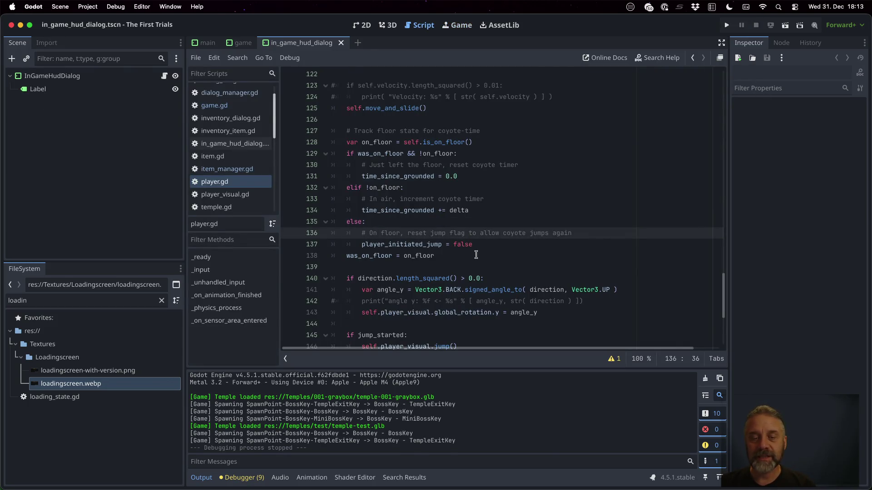
{"action": "left_click_drag", "start_coordinate": [723, 298], "coordinate": [726, 57]}
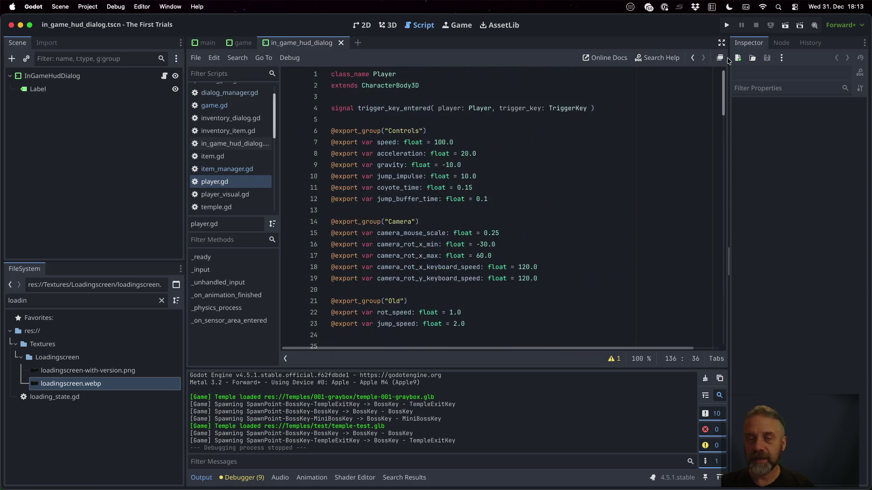
{"action": "scroll", "coordinate": [486, 227], "scroll_direction": "down", "scroll_amount": 2}
{"action": "scroll", "coordinate": [485, 226], "scroll_direction": "down", "scroll_amount": 4}
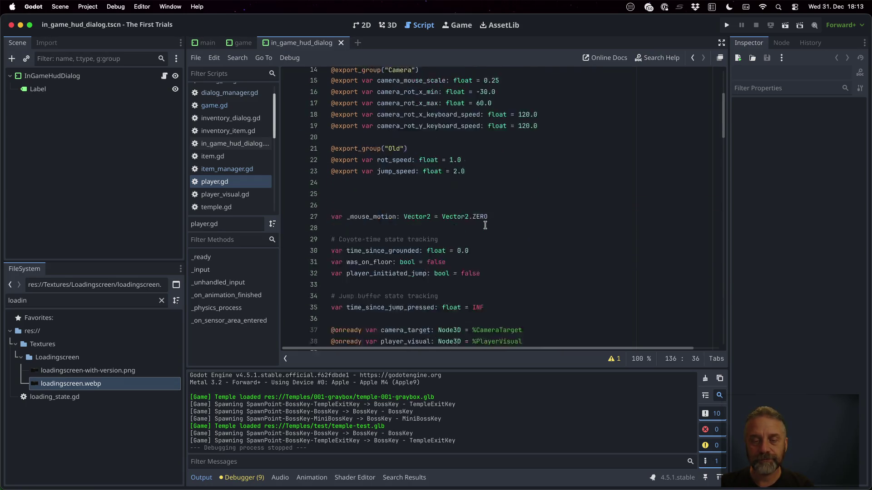
{"action": "scroll", "coordinate": [485, 226], "scroll_direction": "down", "scroll_amount": 2}
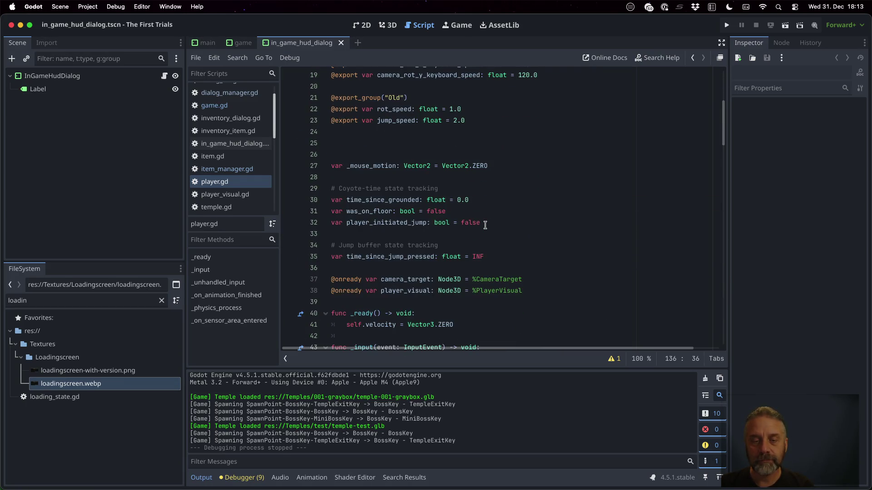
Find time_since_jump_pressed from line 35 and jump to its next occurrence at line 108
{"action": "double_click", "coordinate": [400, 255]}
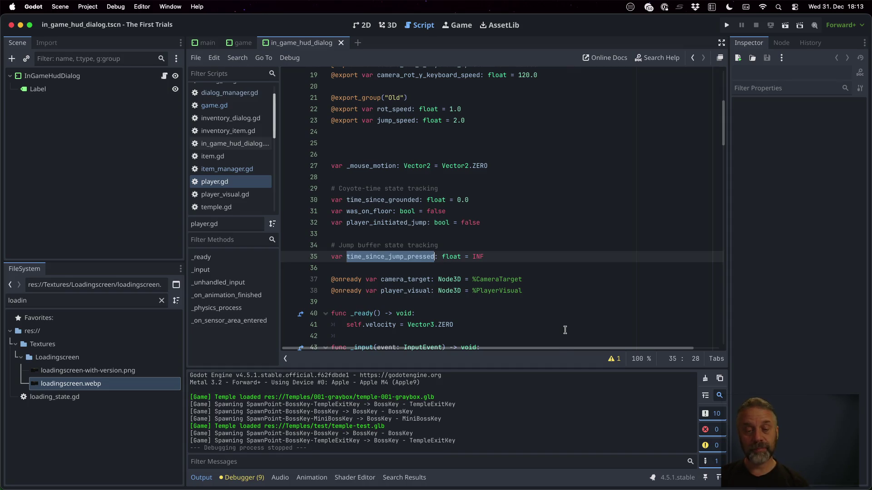
{"action": "key", "text": "super+f"}
{"action": "key", "text": "Return"}
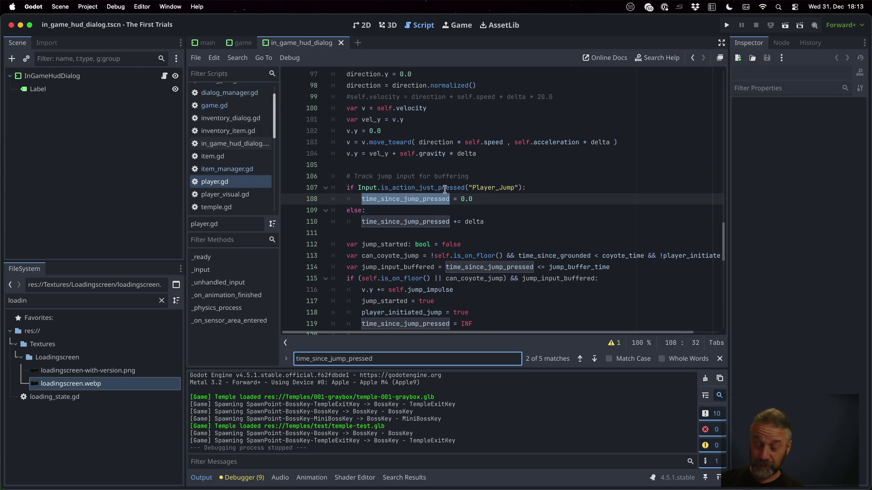
{"action": "mouse_move", "coordinate": [406, 222]}
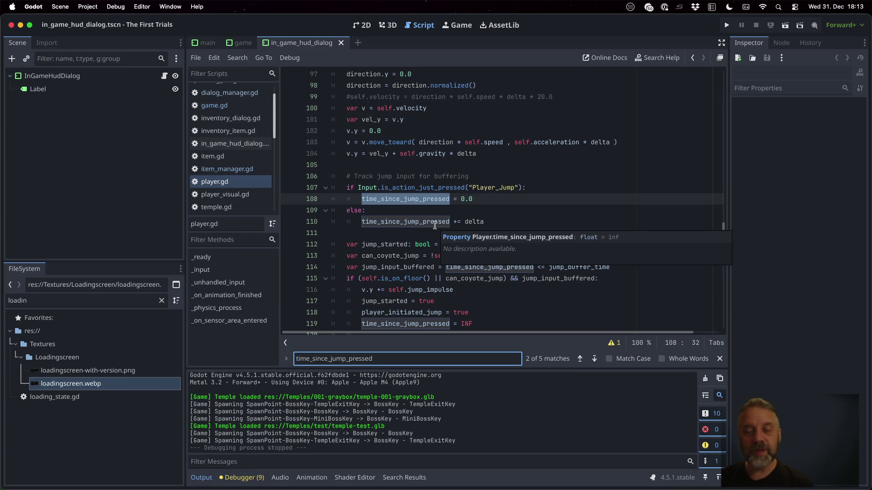
Inspect jump_input_buffered, time_since_jump_pressed and jump_buffer_time on line 114
{"action": "left_click", "coordinate": [445, 218]}
{"action": "scroll", "coordinate": [436, 218], "scroll_direction": "down", "scroll_amount": 4}
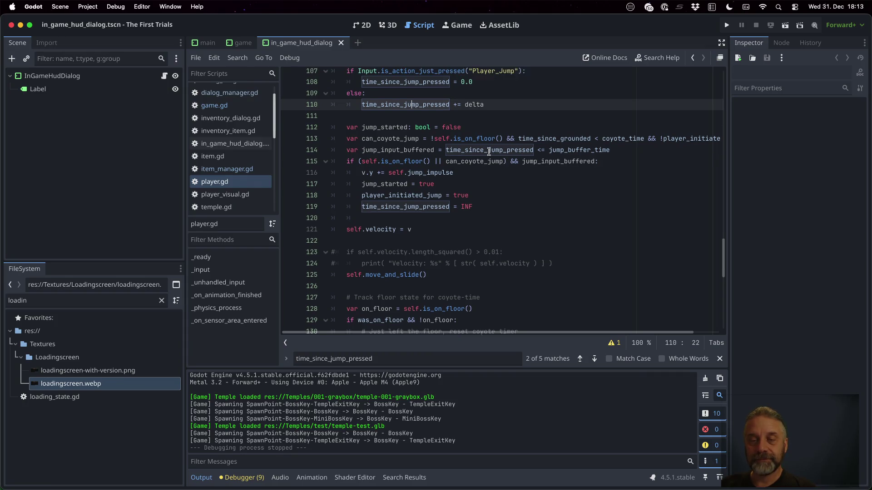
{"action": "scroll", "coordinate": [530, 148], "scroll_direction": "up", "scroll_amount": 1}
{"action": "double_click", "coordinate": [397, 169]}
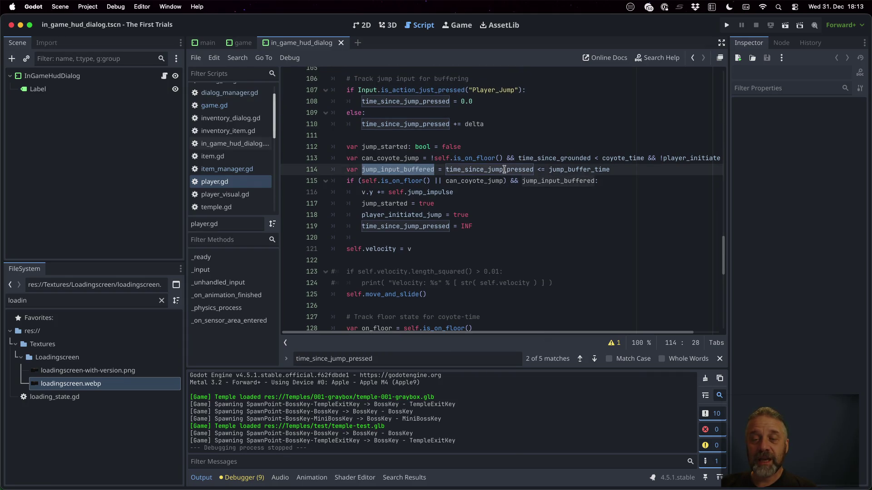
{"action": "double_click", "coordinate": [504, 169]}
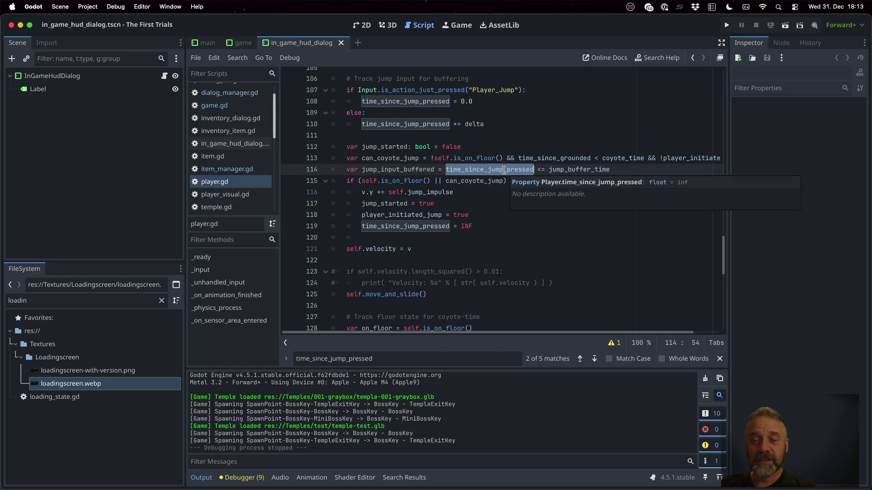
{"action": "double_click", "coordinate": [584, 169]}
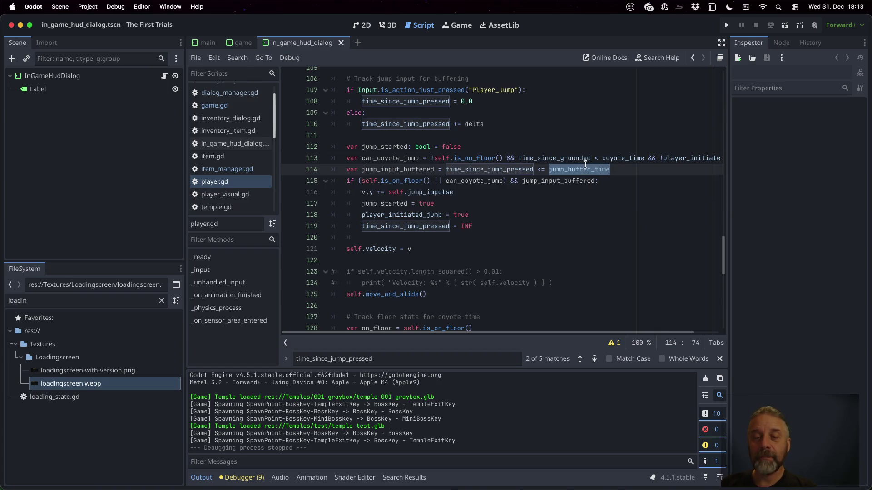
{"action": "double_click", "coordinate": [411, 169]}
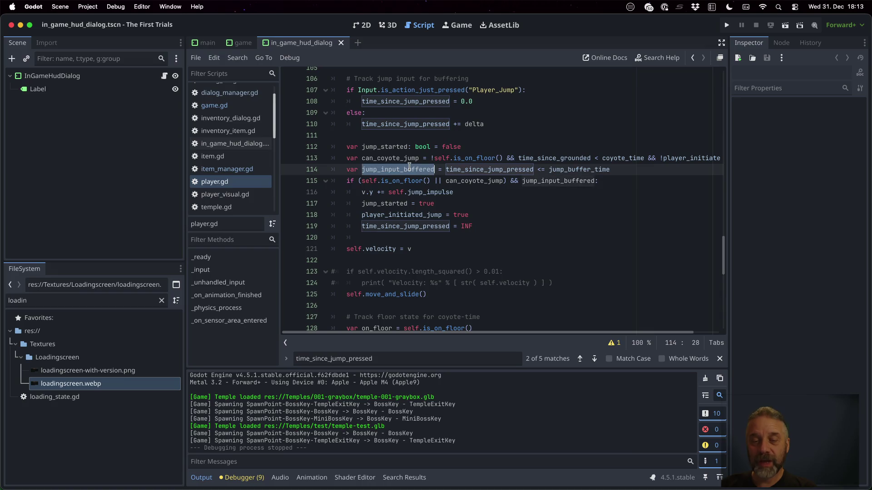
Inspect the line 115 jump condition (self, can_coyote_jump, jump_input_buffered), then return to Sublime Merge
{"action": "double_click", "coordinate": [557, 180]}
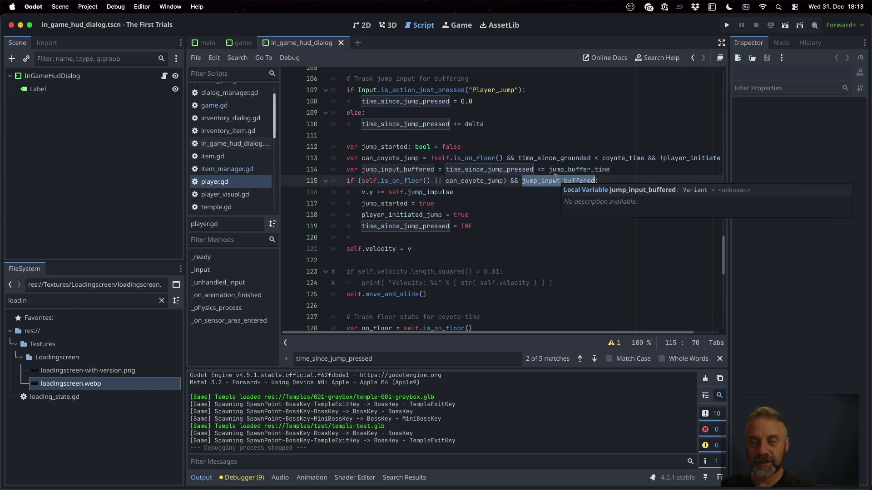
{"action": "double_click", "coordinate": [367, 180]}
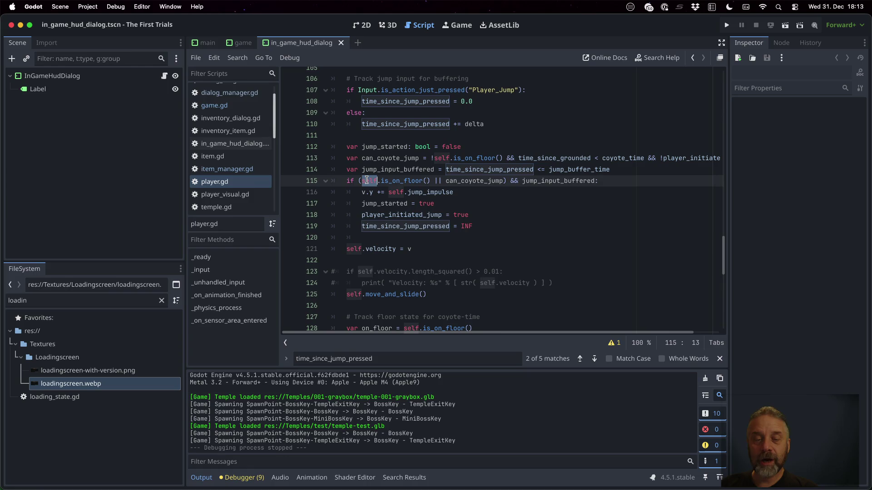
{"action": "double_click", "coordinate": [472, 180]}
{"action": "double_click", "coordinate": [559, 181]}
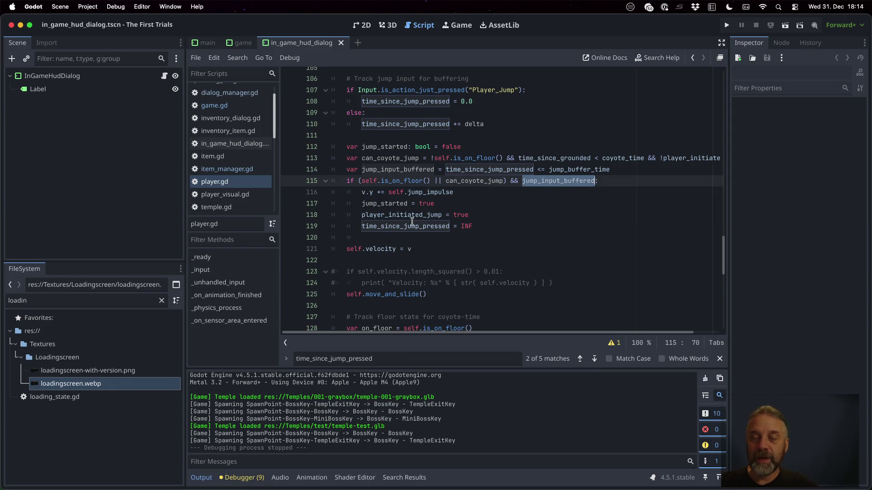
{"action": "mouse_move", "coordinate": [405, 214]}
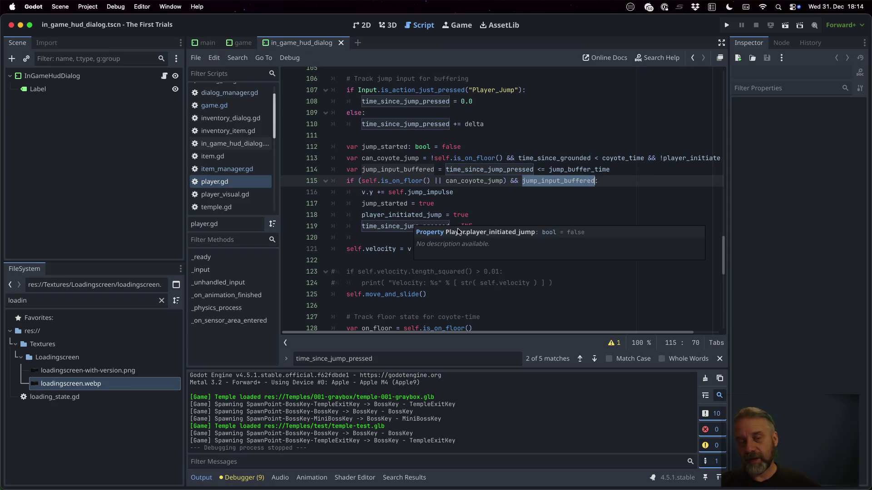
{"action": "key", "text": "super+Tab"}
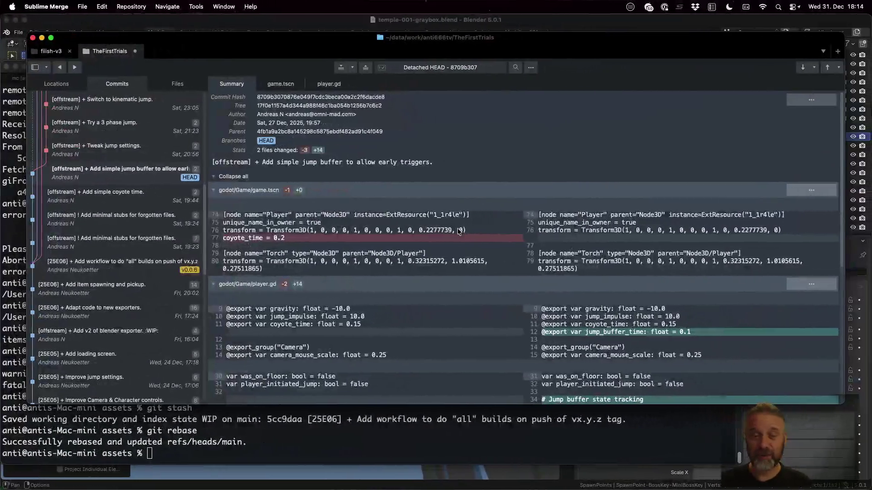
Select the 'Tweak jump settings' commit, then start a playtest in Godot
{"action": "left_click", "coordinate": [133, 150]}
{"action": "right_click", "coordinate": [133, 150]}
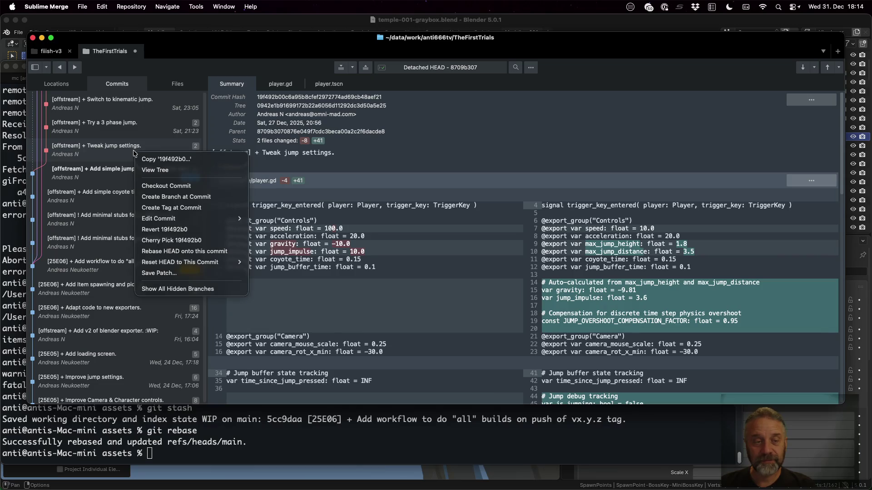
{"action": "left_click", "coordinate": [436, 163]}
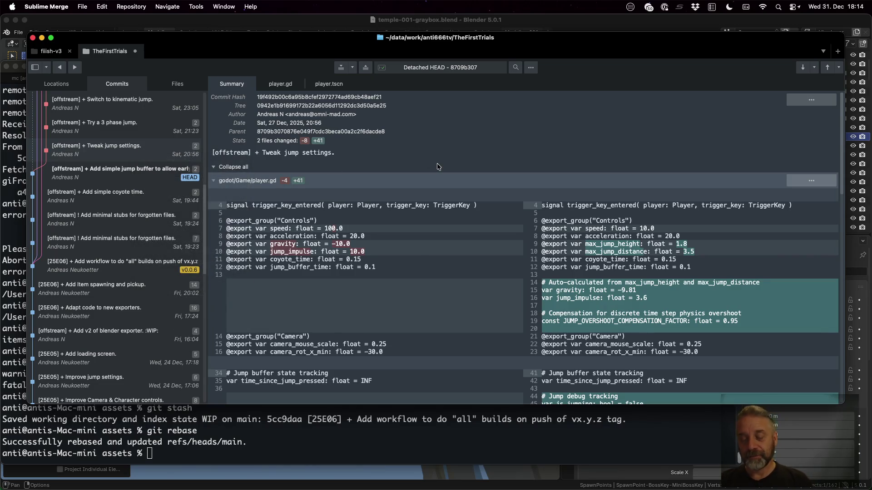
{"action": "key", "text": "super+Tab"}
{"action": "left_click", "coordinate": [726, 26]}
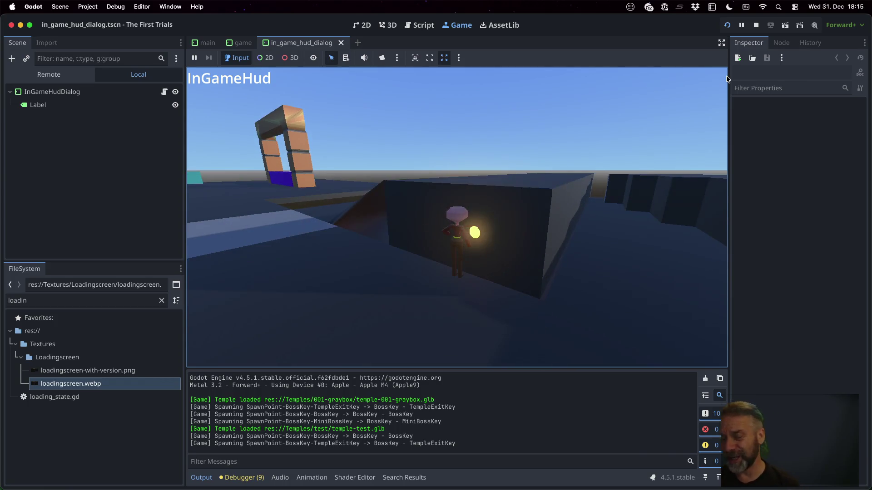
Stop the playtest and bring Sublime Merge's Tweak jump settings diff back to front
{"action": "left_click", "coordinate": [755, 28]}
{"action": "key", "text": "super+Tab"}
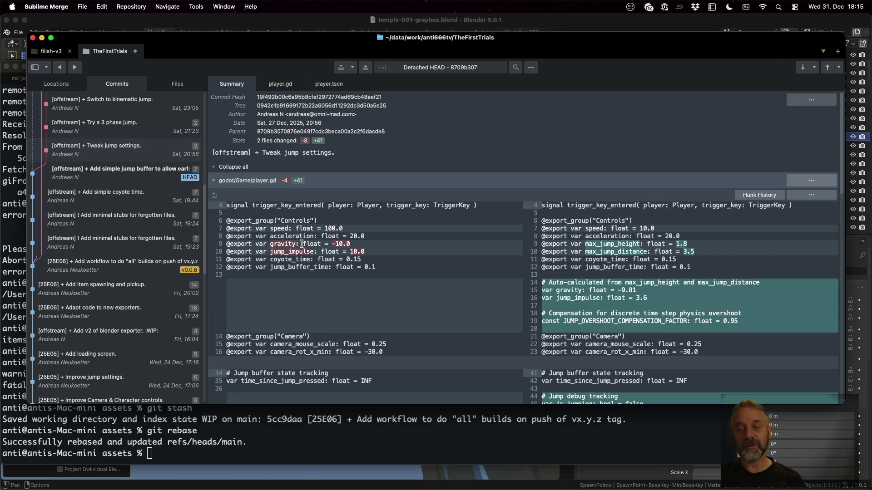
{"action": "left_click", "coordinate": [609, 245]}
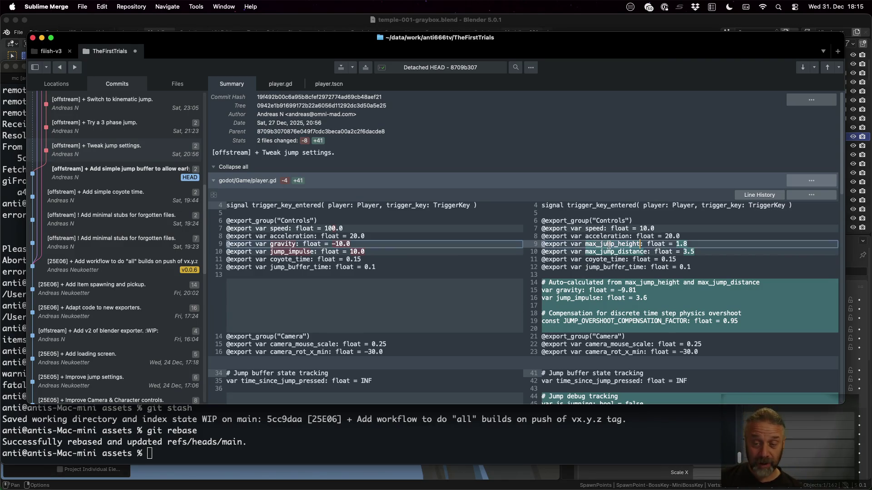
{"action": "left_click", "coordinate": [614, 251]}
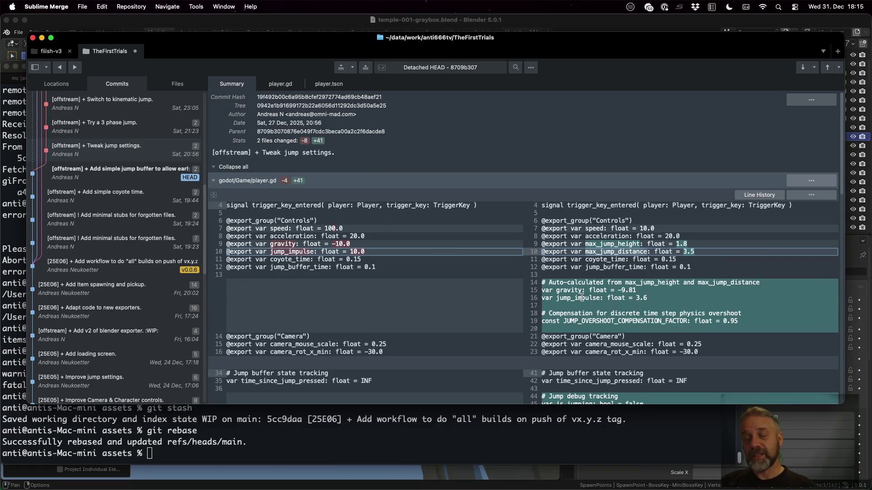
{"action": "left_click", "coordinate": [582, 290]}
{"action": "left_click_drag", "start_coordinate": [541, 290], "coordinate": [542, 305]}
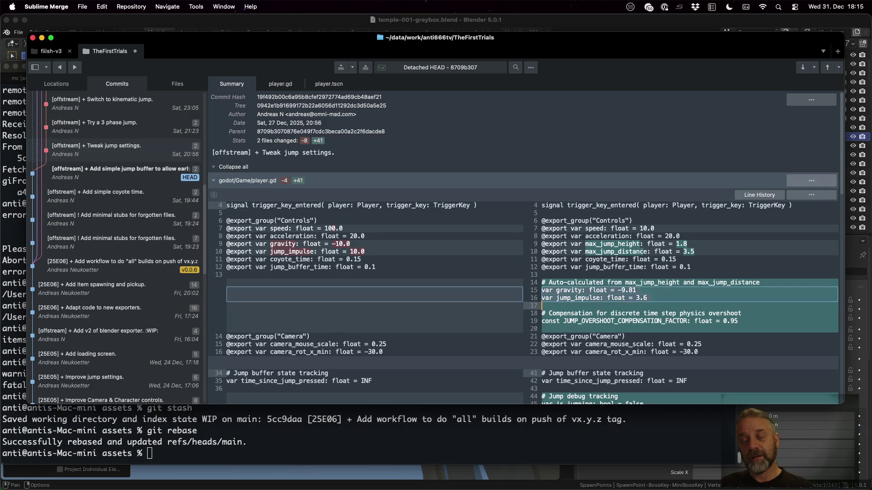
{"action": "left_click", "coordinate": [619, 321]}
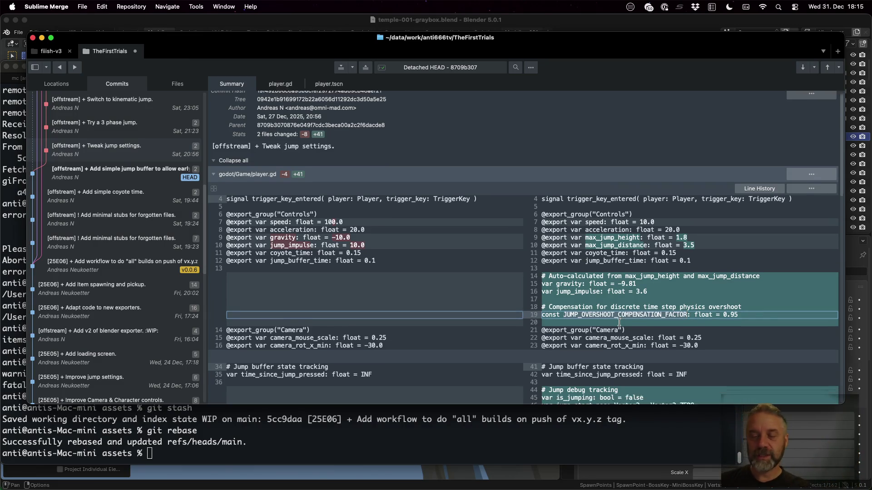
{"action": "scroll", "coordinate": [619, 322], "scroll_direction": "down", "scroll_amount": 3}
{"action": "scroll", "coordinate": [633, 300], "scroll_direction": "down", "scroll_amount": 3}
{"action": "scroll", "coordinate": [650, 278], "scroll_direction": "down", "scroll_amount": 2}
{"action": "scroll", "coordinate": [651, 278], "scroll_direction": "down", "scroll_amount": 2}
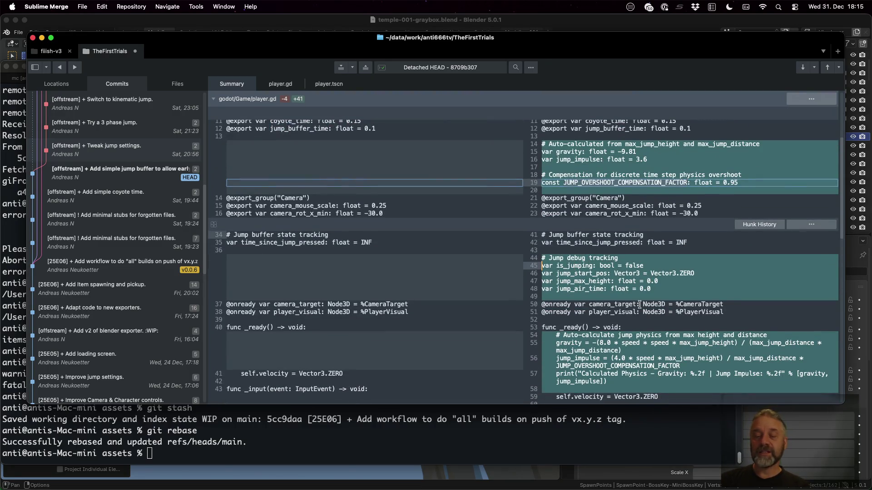
Read the jump debug tracking variables (lines 45–49) and the gravity/jump_impulse formulas using max_jump_height and max_jump_distance
{"action": "left_click_drag", "start_coordinate": [541, 265], "coordinate": [542, 296]}
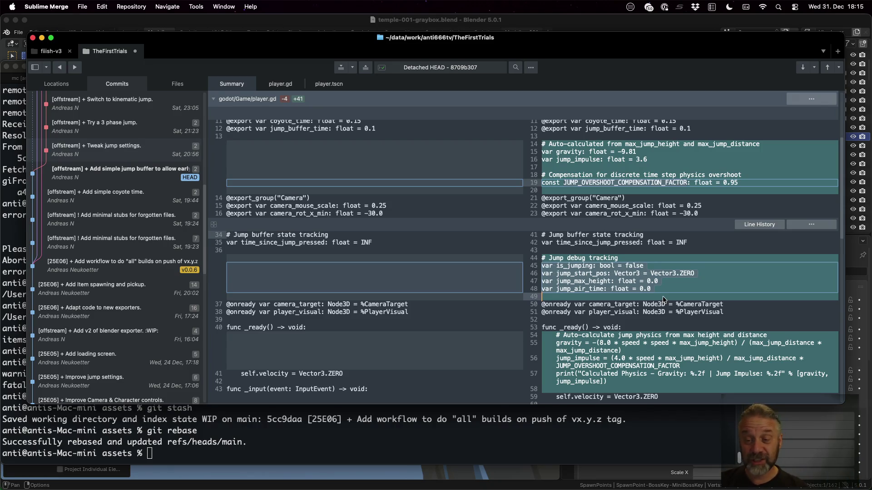
{"action": "scroll", "coordinate": [664, 298], "scroll_direction": "down", "scroll_amount": 3}
{"action": "left_click", "coordinate": [616, 280]}
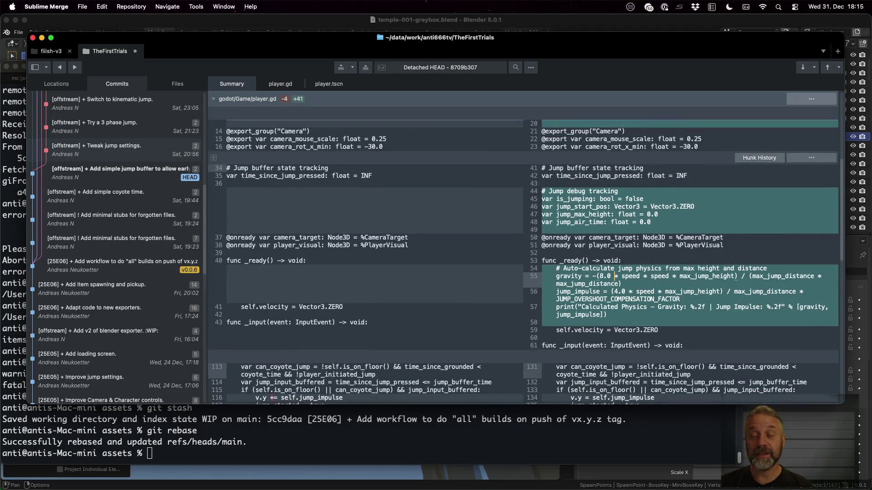
{"action": "key", "text": "Down"}
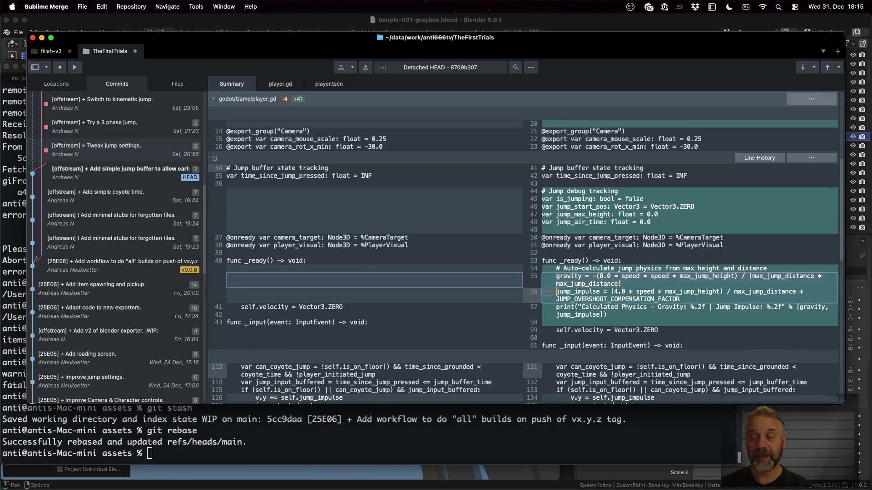
{"action": "left_click", "coordinate": [632, 279]}
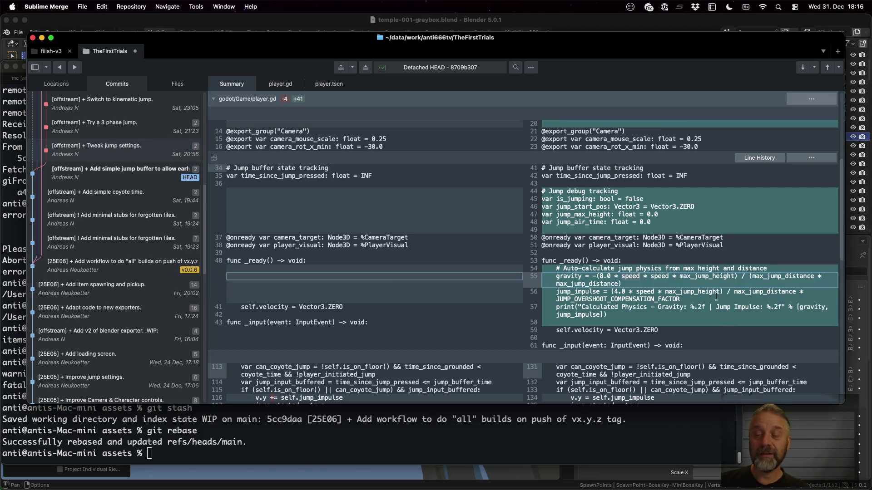
{"action": "left_click", "coordinate": [706, 275]}
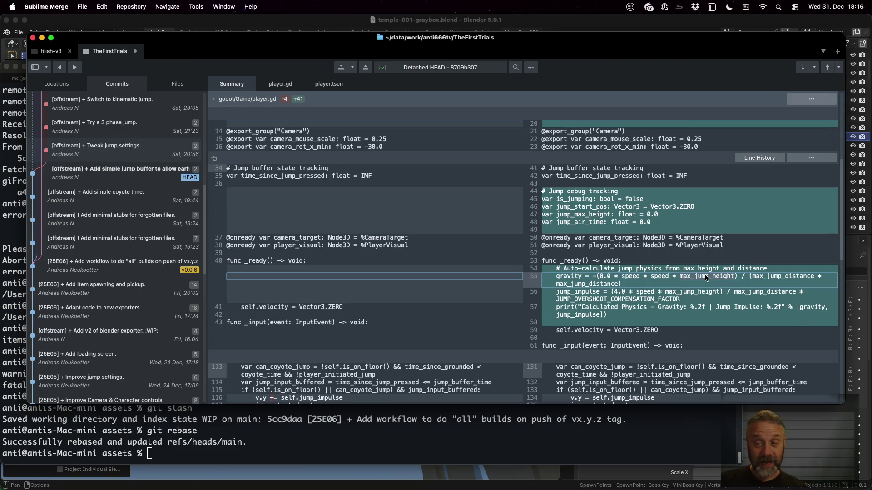
{"action": "left_click", "coordinate": [794, 276]}
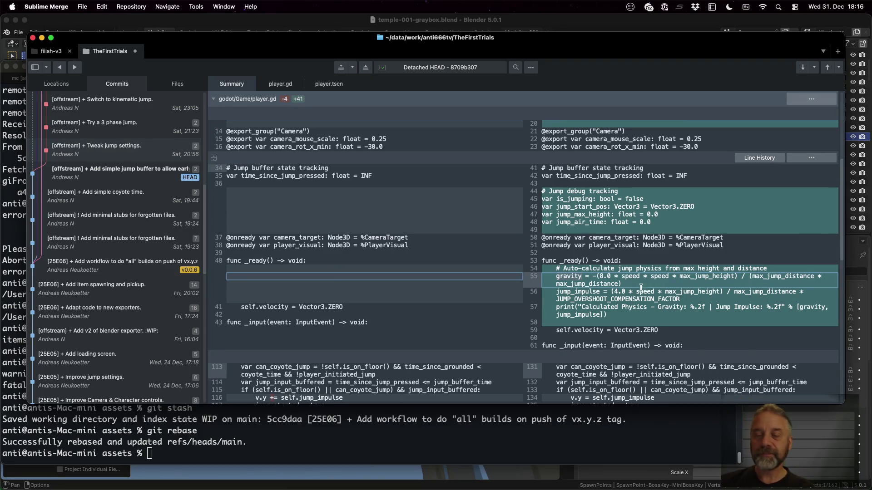
{"action": "left_click", "coordinate": [588, 292]}
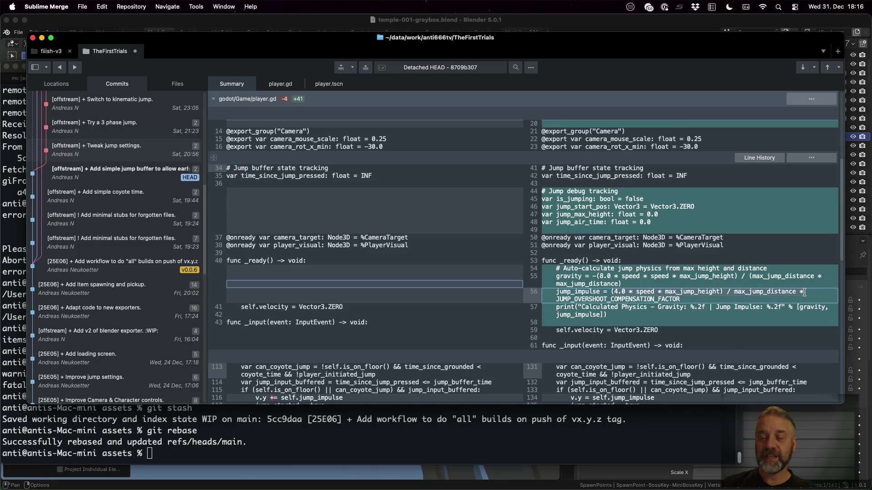
{"action": "left_click", "coordinate": [647, 307]}
{"action": "left_click", "coordinate": [625, 300]}
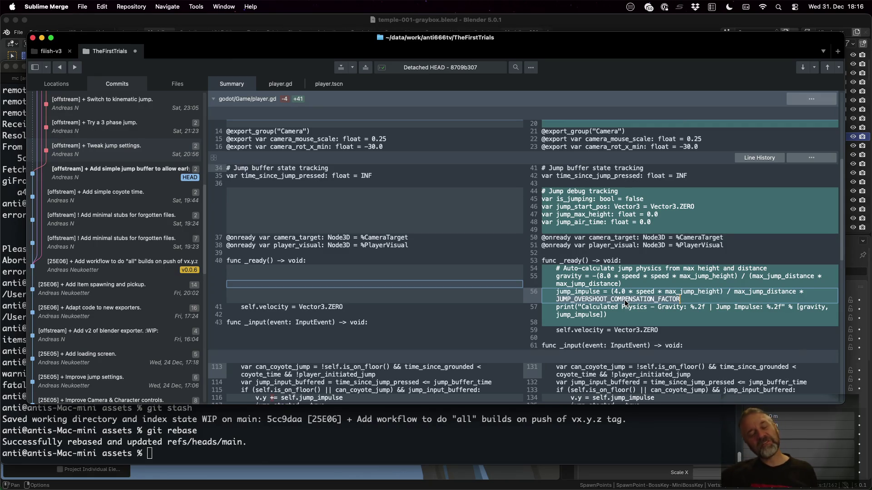
{"action": "left_click", "coordinate": [624, 301]}
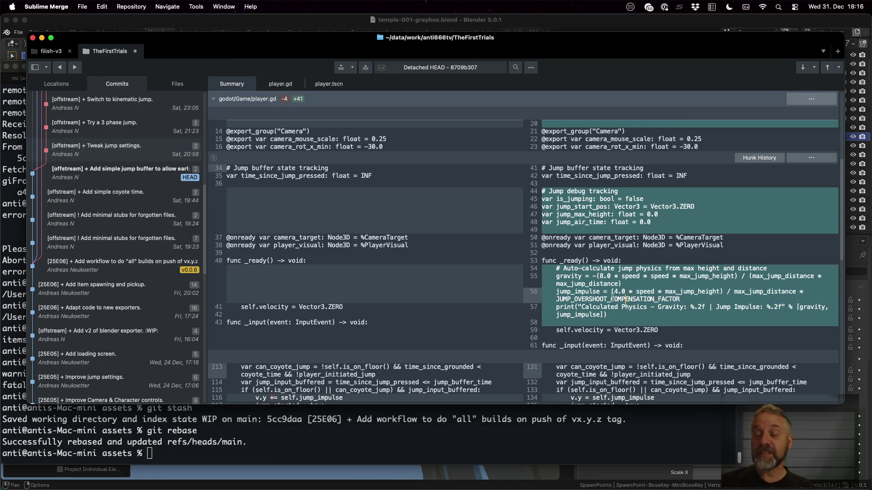
{"action": "mouse_move", "coordinate": [726, 294]}
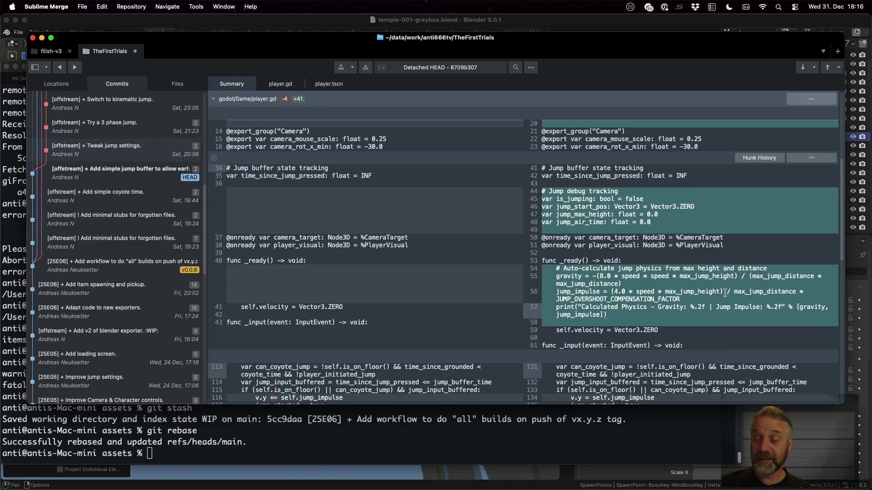
{"action": "scroll", "coordinate": [681, 293], "scroll_direction": "down", "scroll_amount": 5}
{"action": "scroll", "coordinate": [726, 293], "scroll_direction": "down", "scroll_amount": 3}
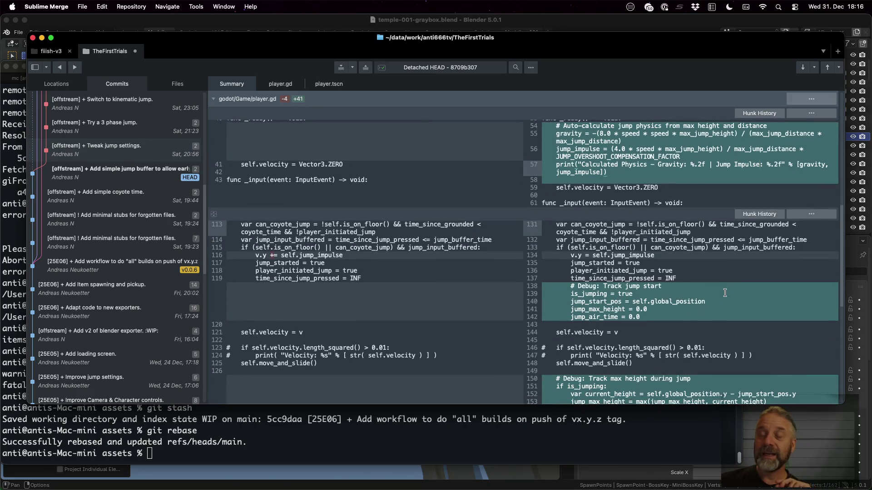
{"action": "scroll", "coordinate": [660, 289], "scroll_direction": "down", "scroll_amount": 4}
{"action": "scroll", "coordinate": [644, 251], "scroll_direction": "up", "scroll_amount": 1}
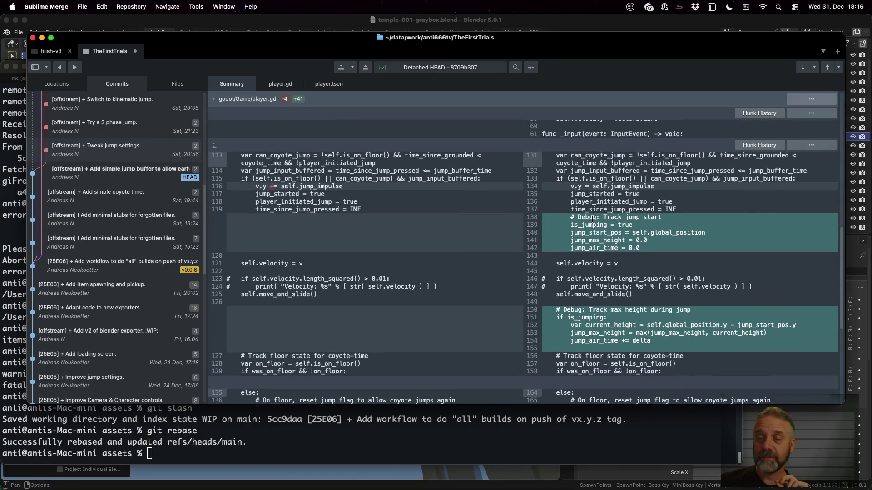
Read the jump start tracking, max-height tracking and landing jump-stats blocks, then return to Godot
{"action": "left_click", "coordinate": [617, 225]}
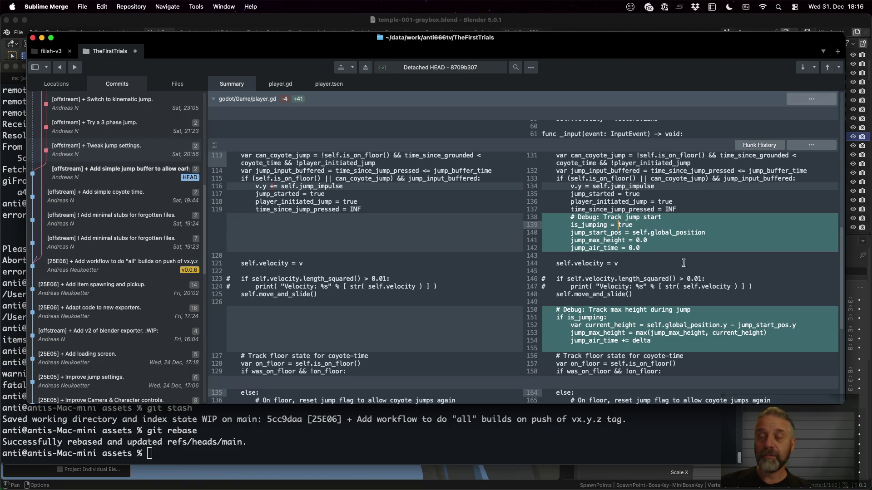
{"action": "key", "text": "shift+Down"}
{"action": "key", "text": "shift+Down"}
{"action": "key", "text": "shift+Down"}
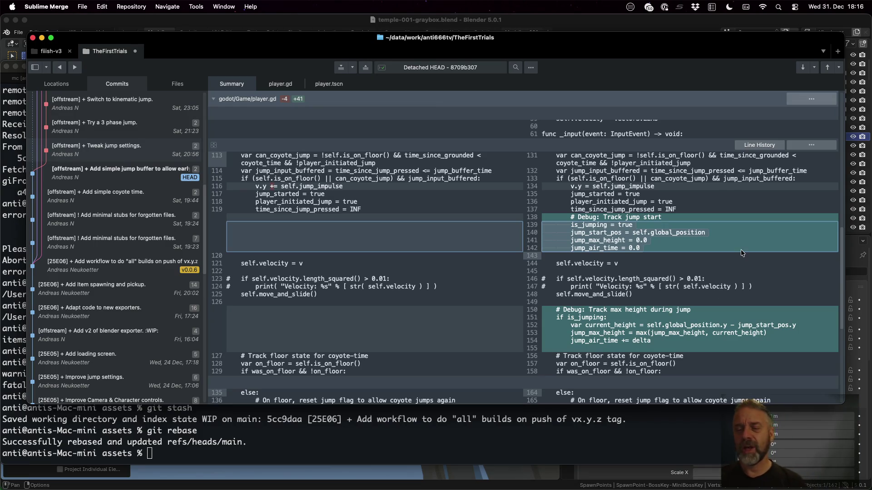
{"action": "left_click", "coordinate": [661, 234]}
{"action": "left_click", "coordinate": [647, 241]}
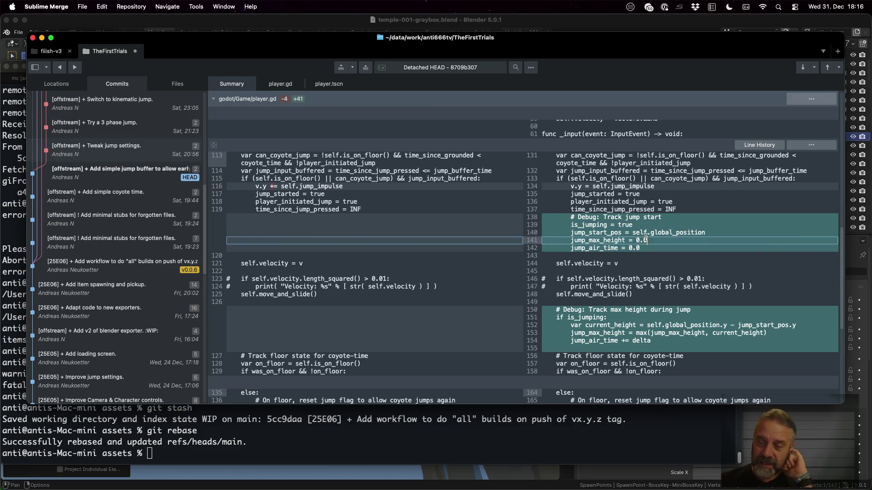
{"action": "left_click", "coordinate": [637, 248]}
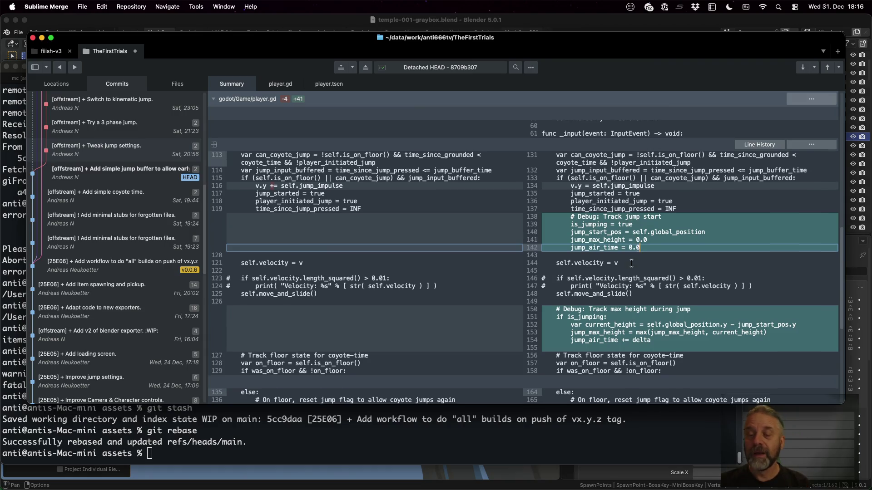
{"action": "scroll", "coordinate": [633, 259], "scroll_direction": "down", "scroll_amount": 3}
{"action": "left_click", "coordinate": [594, 267]}
{"action": "left_click", "coordinate": [605, 259]}
{"action": "key", "text": "shift+Down"}
{"action": "key", "text": "shift+Down"}
{"action": "key", "text": "shift+Down"}
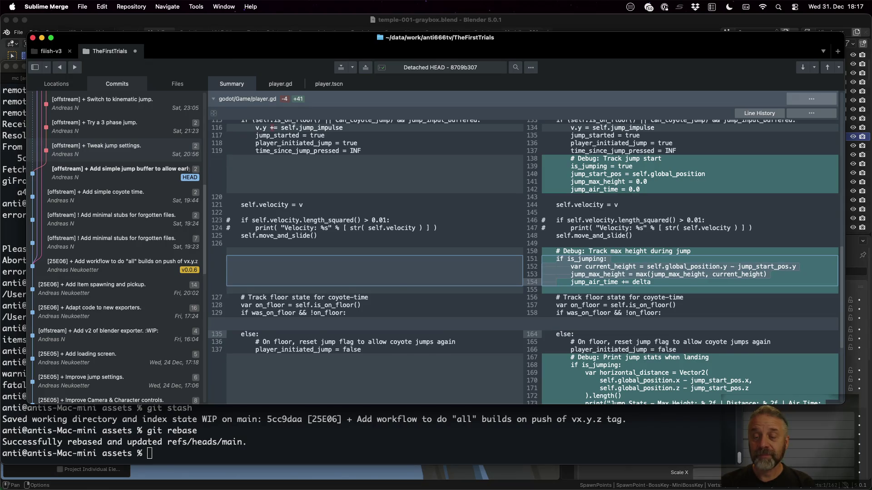
{"action": "scroll", "coordinate": [525, 259], "scroll_direction": "down", "scroll_amount": 3}
{"action": "left_click", "coordinate": [635, 295]}
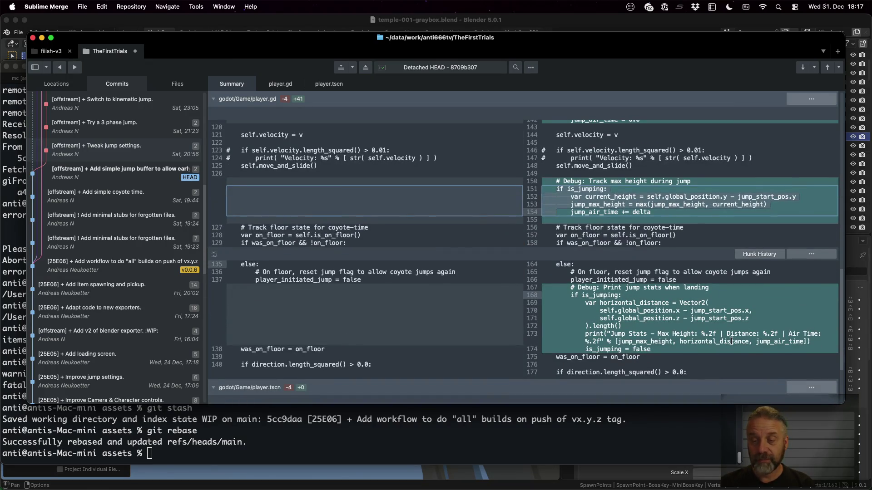
{"action": "key", "text": "shift+Down"}
{"action": "key", "text": "shift+Down"}
{"action": "key", "text": "shift+Down"}
{"action": "key", "text": "shift+Down"}
{"action": "key", "text": "shift+Down"}
{"action": "key", "text": "shift+Down"}
{"action": "key", "text": "shift+Down"}
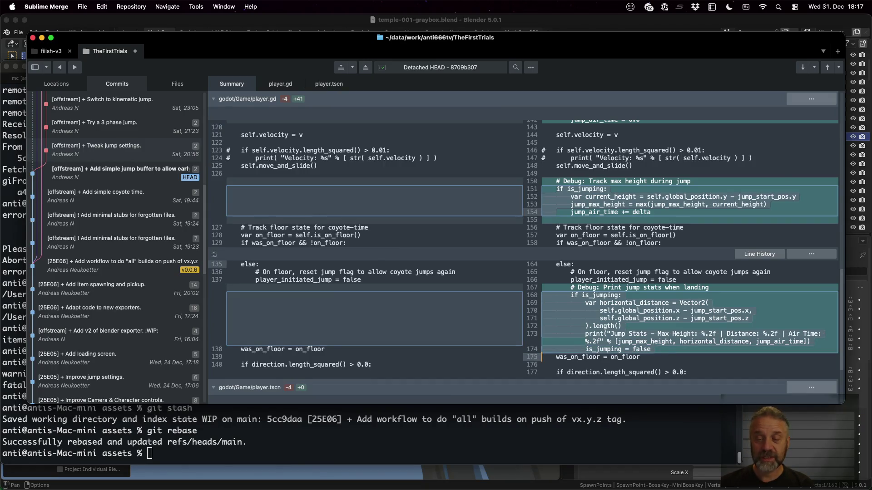
{"action": "scroll", "coordinate": [734, 310], "scroll_direction": "down", "scroll_amount": 3}
{"action": "key", "text": "super+Tab"}
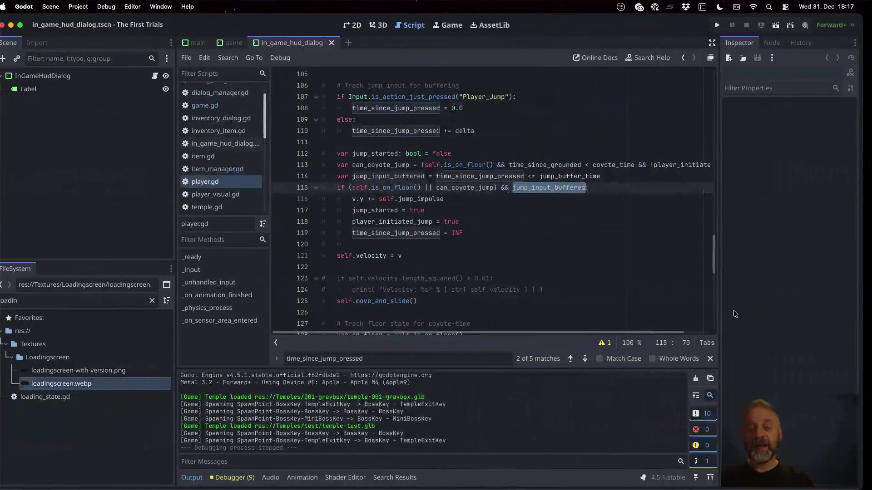
Run the game, move and jump the character across the platforms, then stop the playtest
{"action": "left_click", "coordinate": [726, 25]}
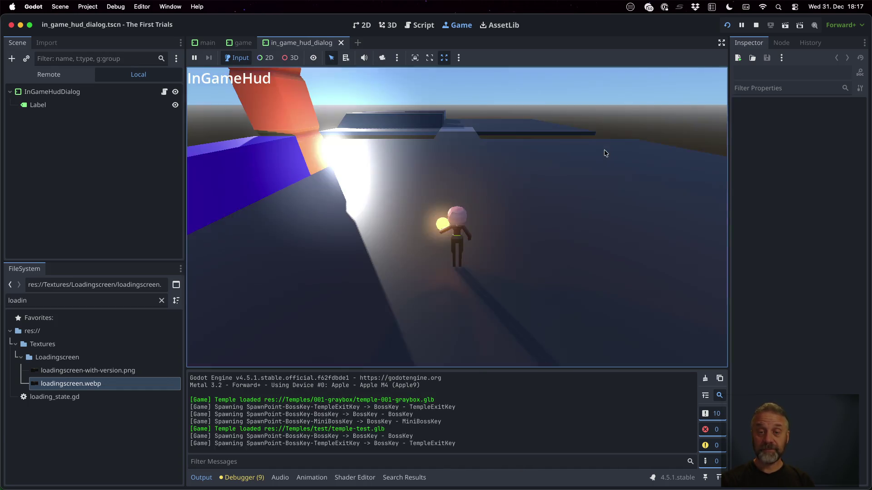
{"action": "key", "text": "a"}
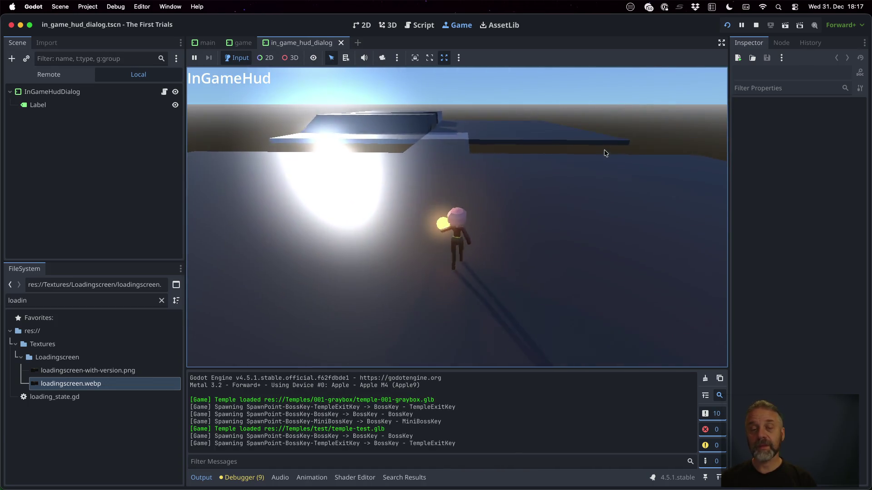
{"action": "key", "text": "s"}
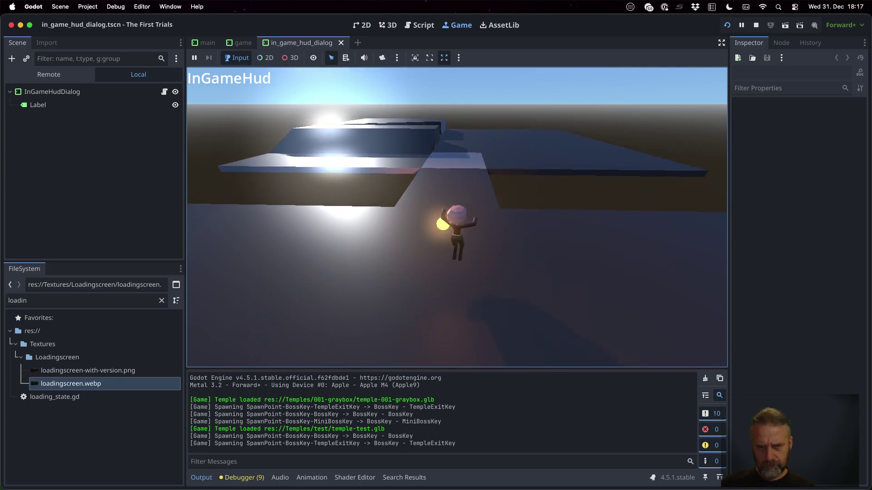
{"action": "left_click", "coordinate": [756, 24]}
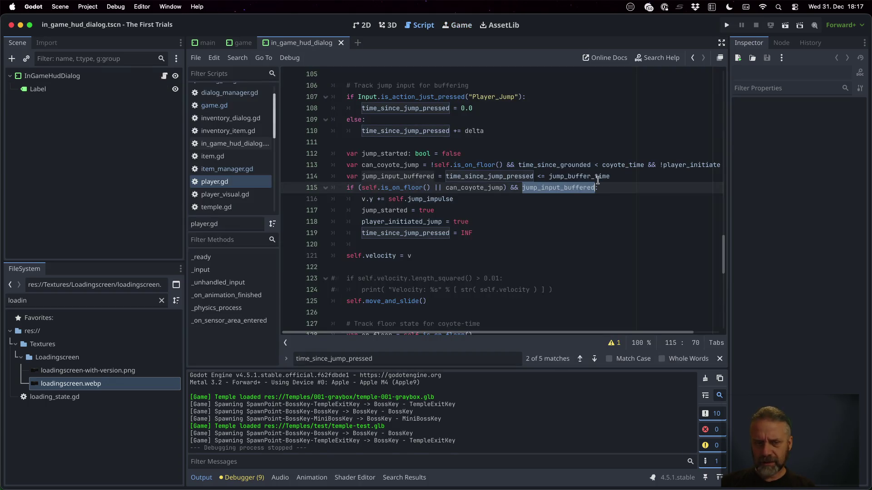
Check out the 'Tweak jump settings' commit in Sublime Merge and return to player.gd in Godot
{"action": "key", "text": "super+Tab"}
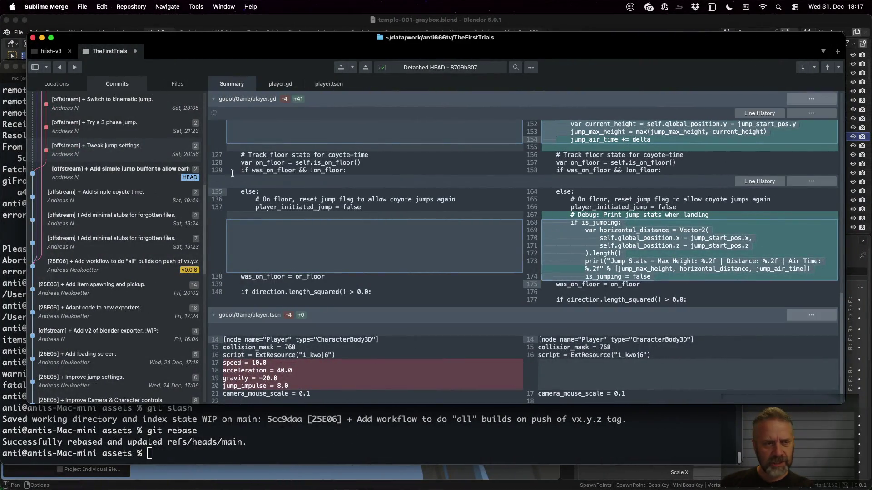
{"action": "right_click", "coordinate": [106, 152]}
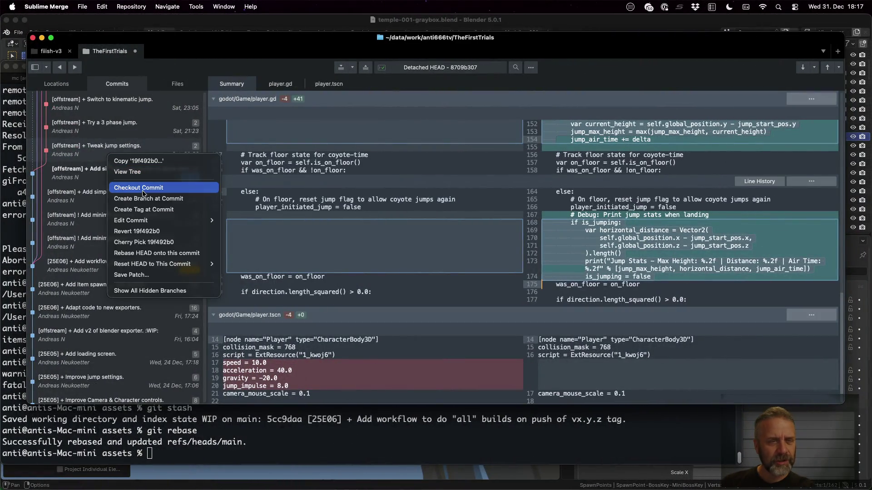
{"action": "left_click", "coordinate": [139, 188]}
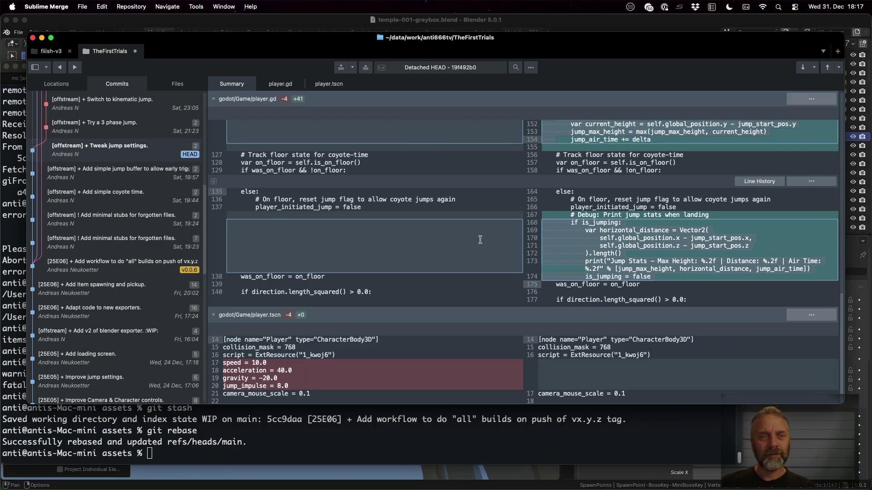
{"action": "key", "text": "ctrl+Right"}
{"action": "key", "text": "ctrl+Left"}
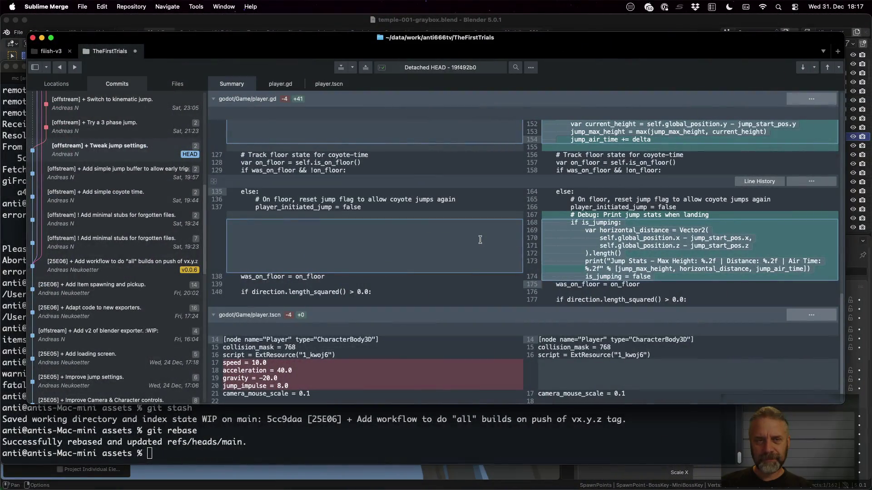
{"action": "key", "text": "ctrl+Right"}
{"action": "left_click", "coordinate": [526, 235]}
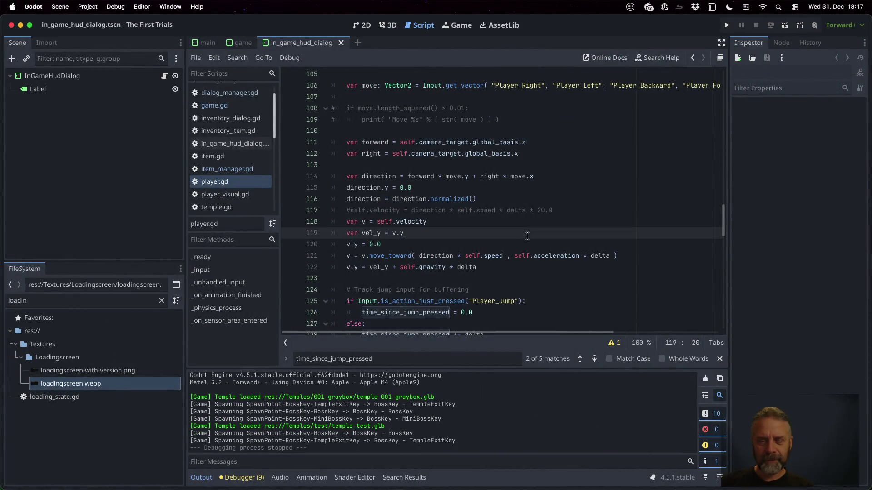
Run the checked-out build, logging gravity -117.55 and jump impulse 19.54
{"action": "left_click", "coordinate": [726, 25]}
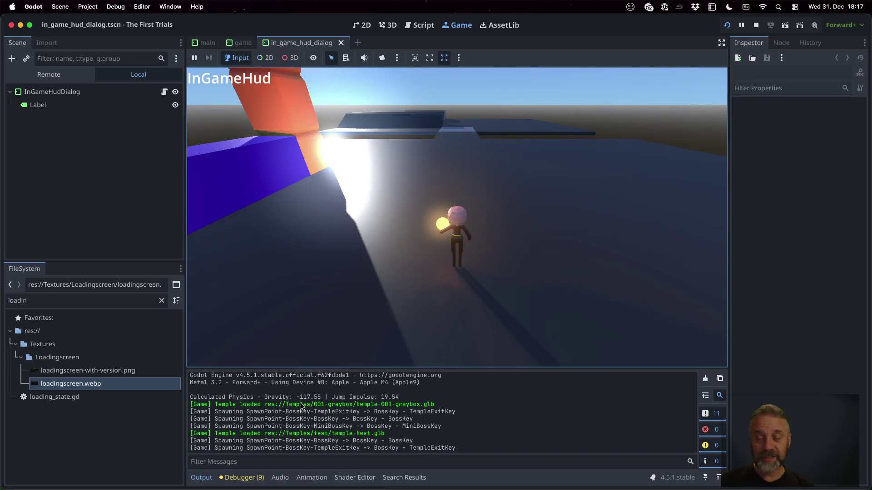
Perform standing and running jumps to log Jump Stats (max height 1.79), then stop the game
{"action": "key", "text": "space"}
{"action": "key", "text": "space"}
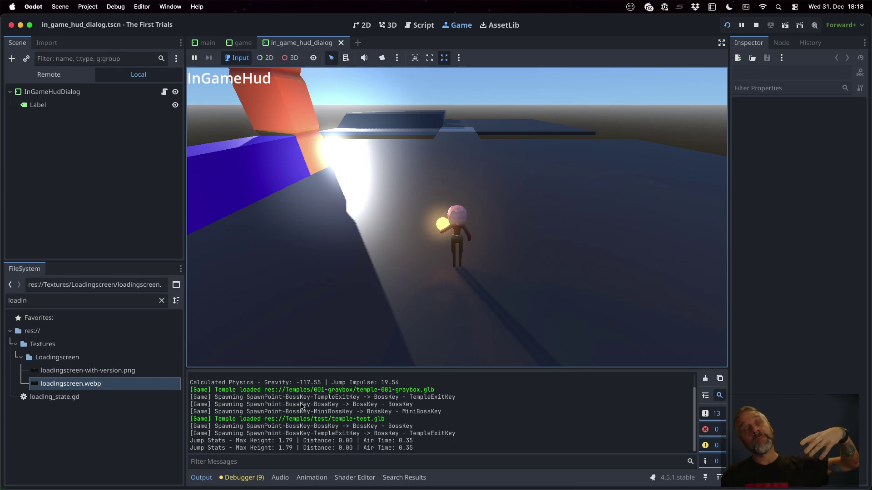
{"action": "key", "text": "space"}
{"action": "key", "text": "space"}
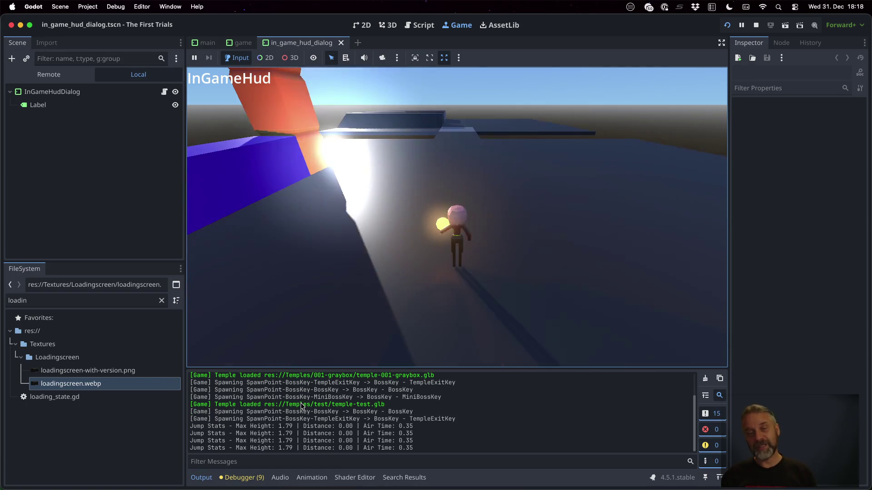
{"action": "key", "text": "w"}
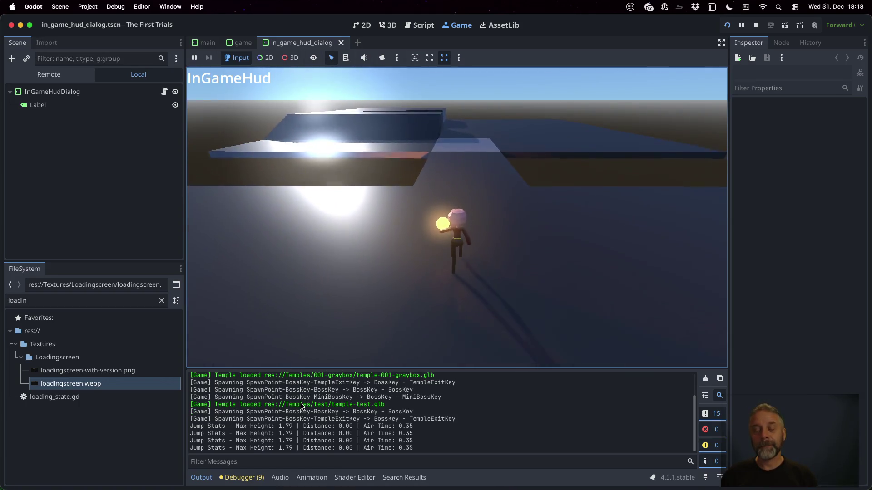
{"action": "key", "text": "w"}
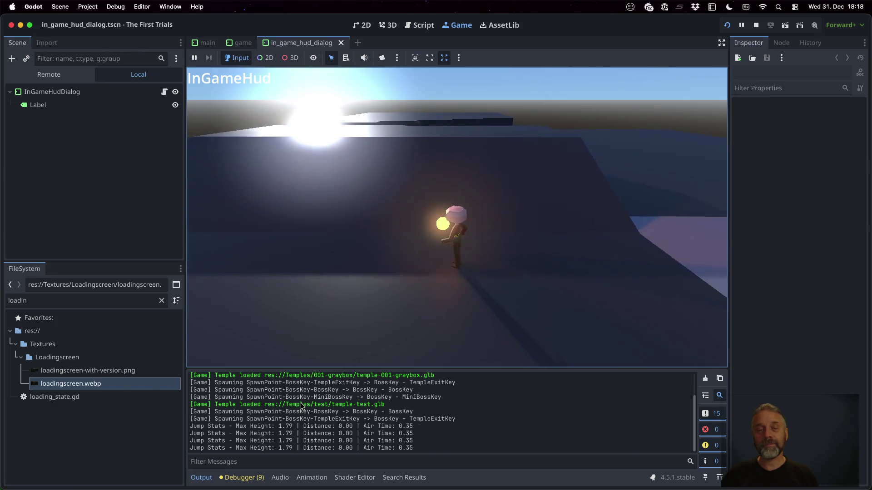
{"action": "key", "text": "space"}
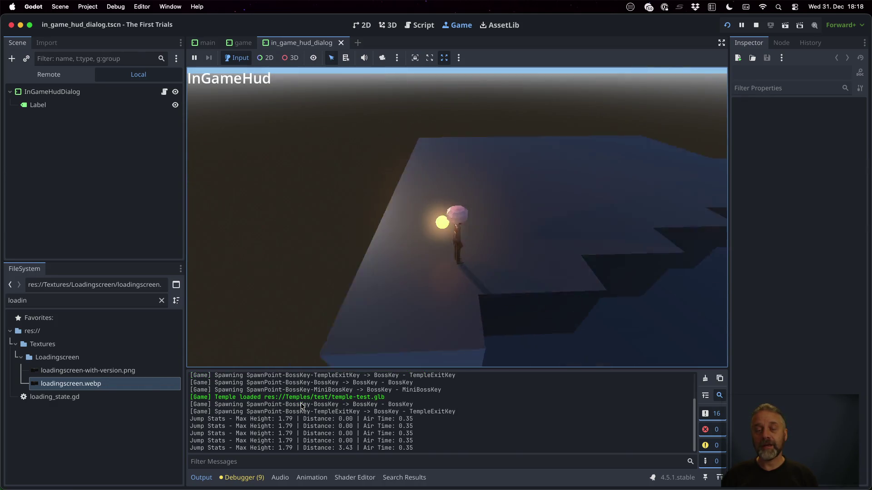
{"action": "key", "text": "w"}
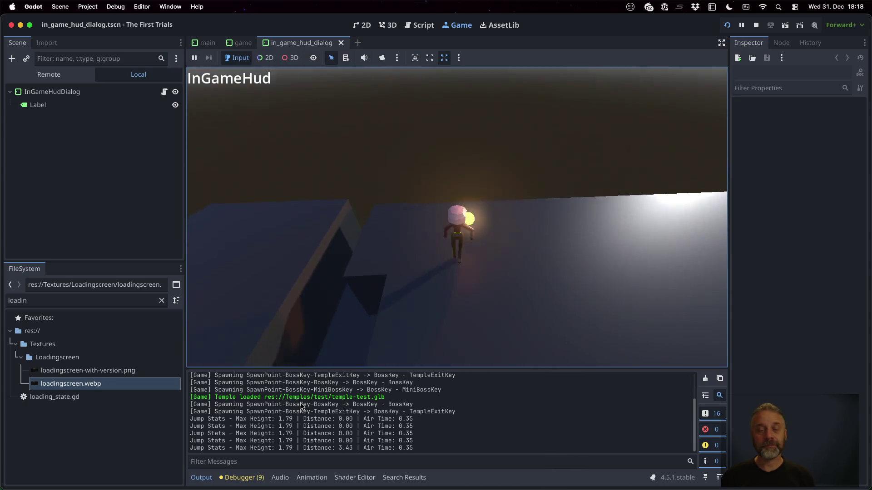
{"action": "key", "text": "space"}
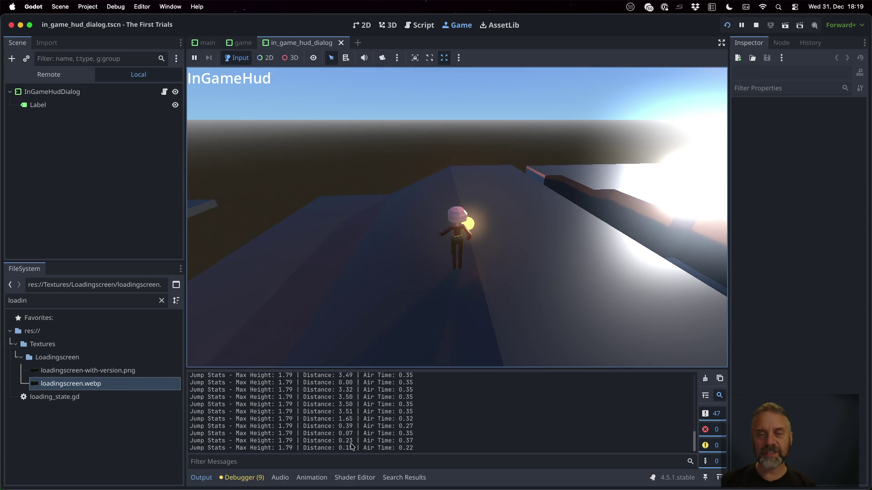
{"action": "left_click", "coordinate": [759, 26]}
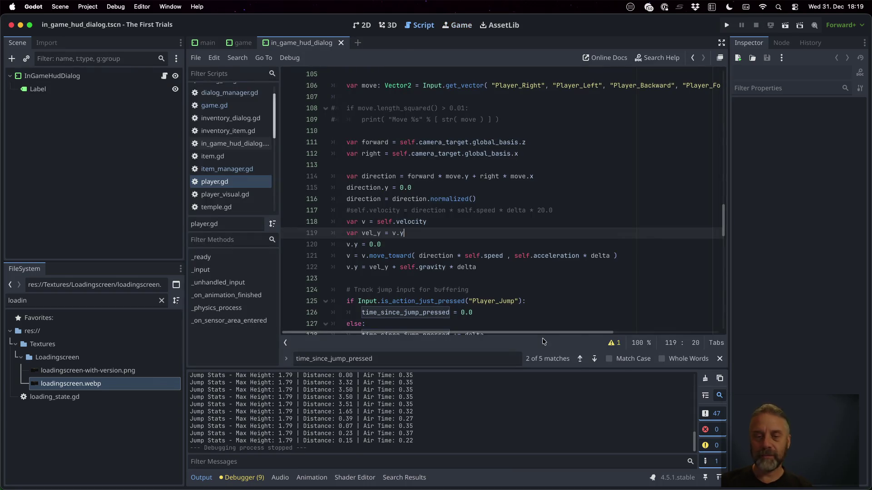
Switch to Sublime Merge showing the player.gd and player.tscn diff
{"action": "key", "text": "super+Tab"}
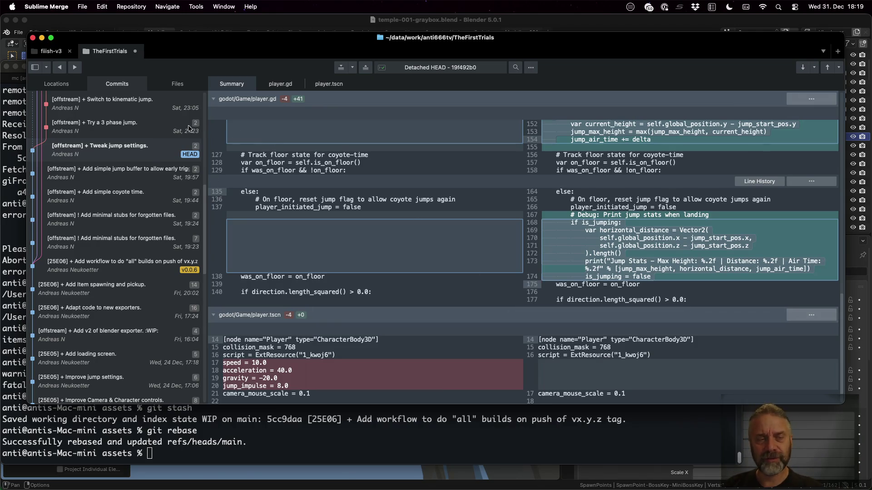
{"action": "mouse_move", "coordinate": [183, 130]}
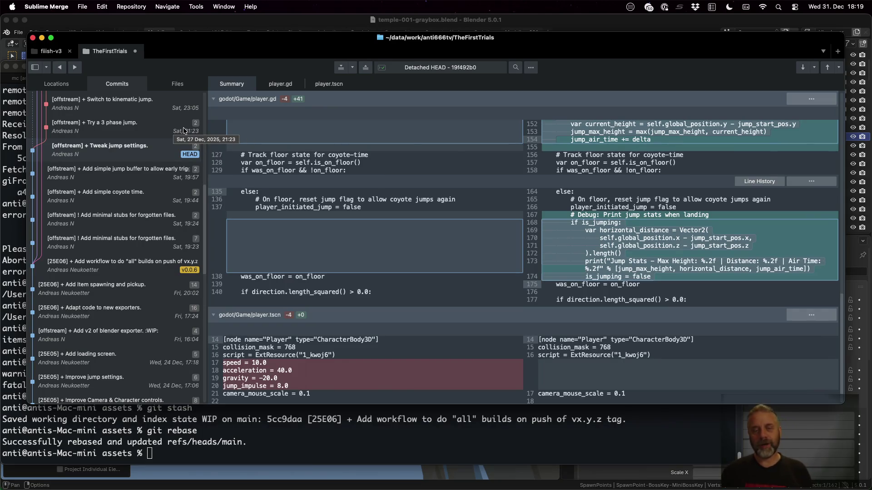
Check out the 'Try a 3 phase jump' commit as HEAD via Checkout Commit
{"action": "left_click", "coordinate": [156, 122]}
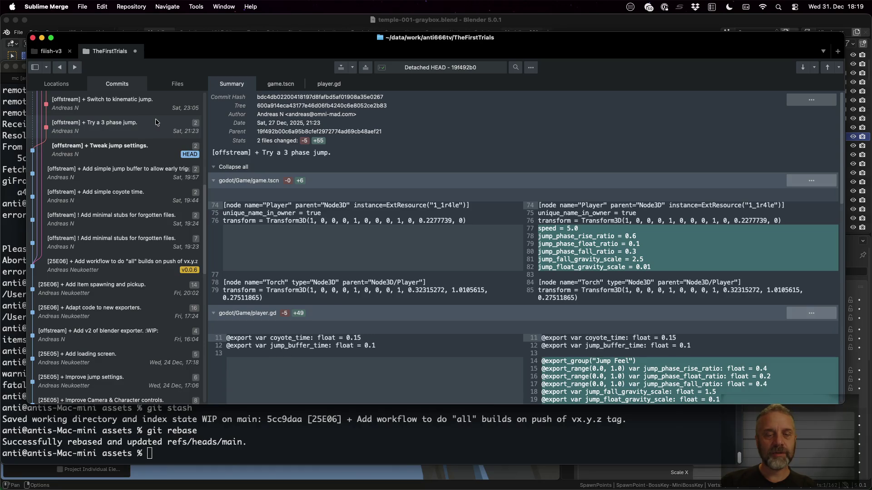
{"action": "right_click", "coordinate": [156, 122]}
{"action": "left_click", "coordinate": [188, 154]}
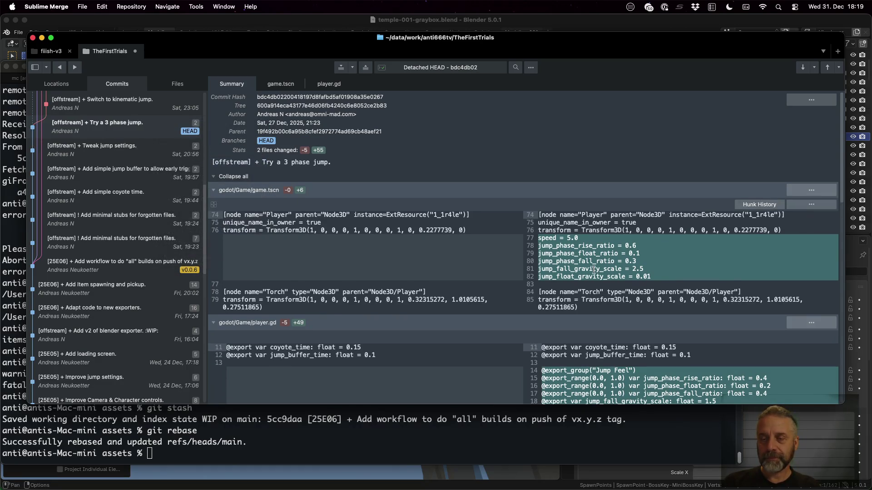
Review the jump_phase_rise_ratio = 0.6 and jump_phase_float_ratio lines added to game.tscn
{"action": "left_click", "coordinate": [625, 244]}
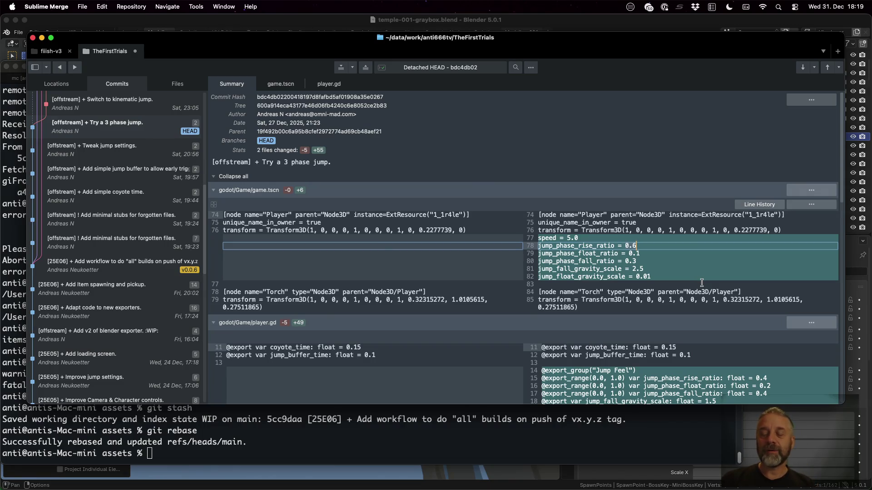
{"action": "left_click", "coordinate": [702, 282]}
{"action": "left_click", "coordinate": [634, 245]}
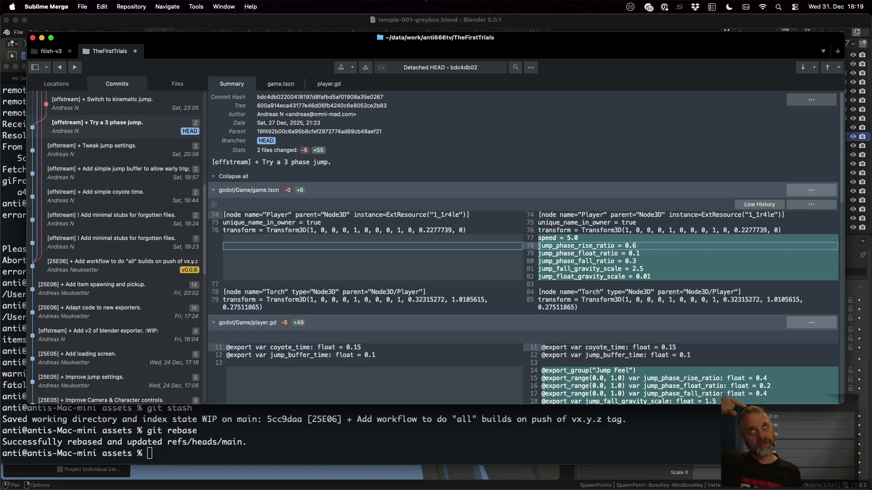
{"action": "key", "text": "Down"}
{"action": "key", "text": "Down"}
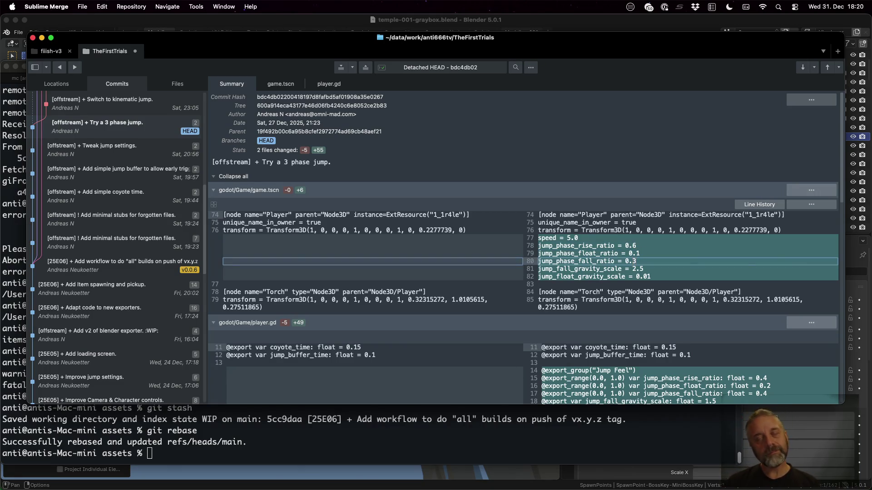
{"action": "key", "text": "Up"}
{"action": "key", "text": "Up"}
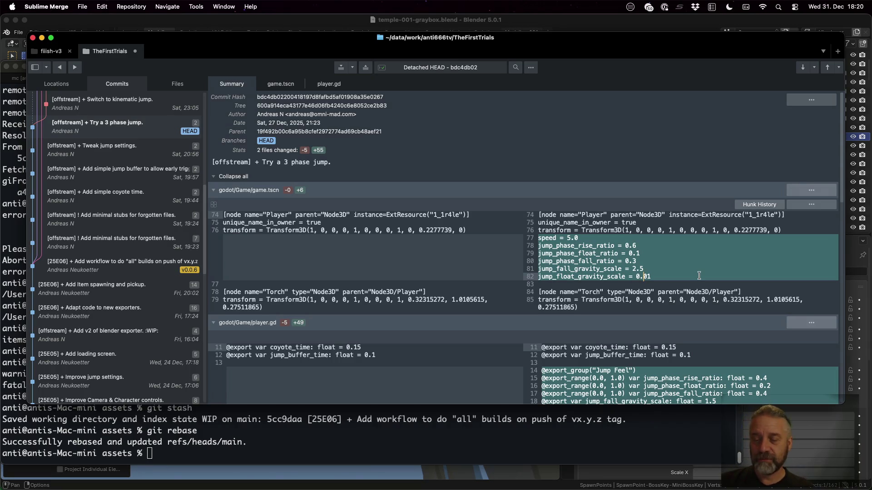
{"action": "scroll", "coordinate": [698, 275], "scroll_direction": "down", "scroll_amount": 5}
{"action": "scroll", "coordinate": [698, 317], "scroll_direction": "down", "scroll_amount": 1}
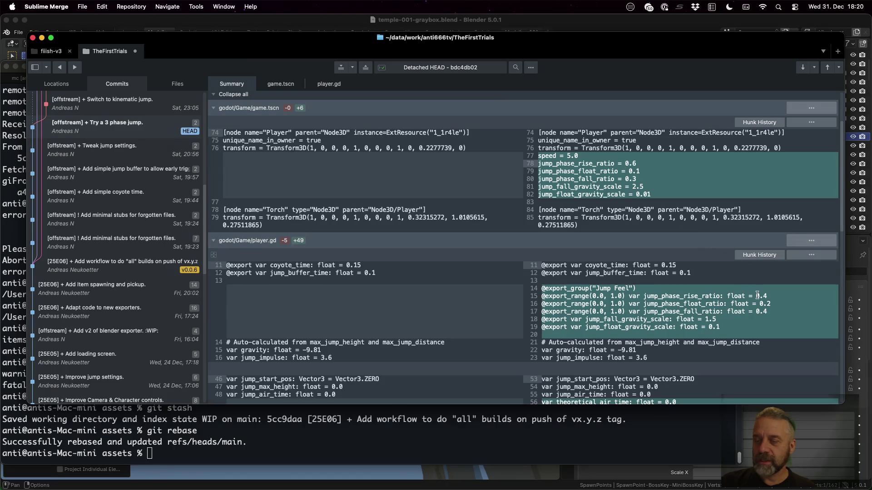
Read player.gd's exported rise ratio, theoretical_air_time and t_rise phase time calculations
{"action": "left_click", "coordinate": [758, 296]}
{"action": "scroll", "coordinate": [712, 317], "scroll_direction": "down", "scroll_amount": 2}
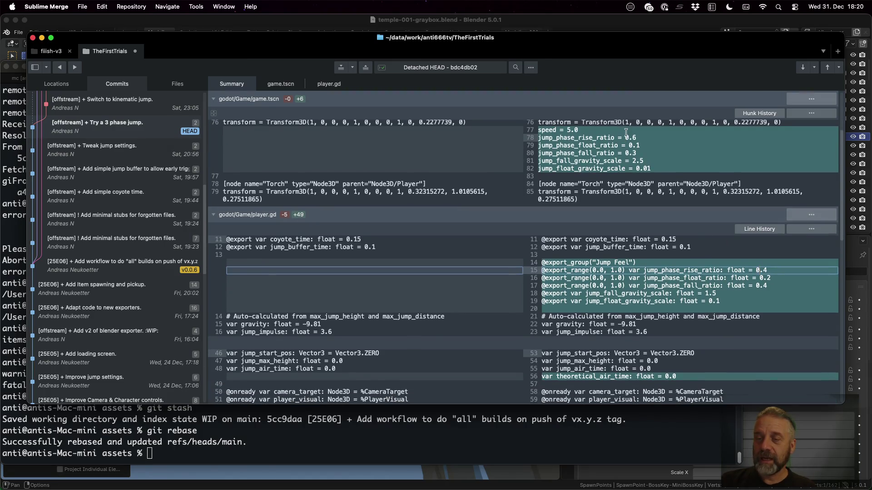
{"action": "scroll", "coordinate": [621, 245], "scroll_direction": "down", "scroll_amount": 5}
{"action": "scroll", "coordinate": [621, 246], "scroll_direction": "down", "scroll_amount": 5}
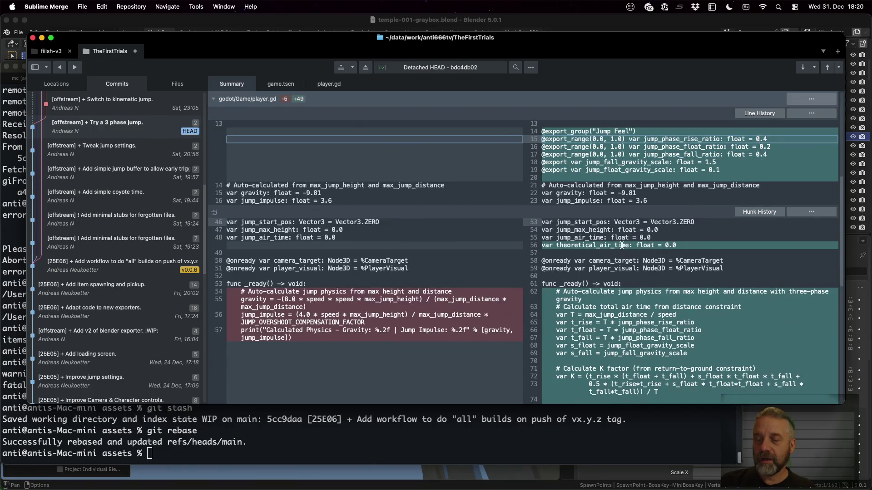
{"action": "left_click", "coordinate": [618, 245]}
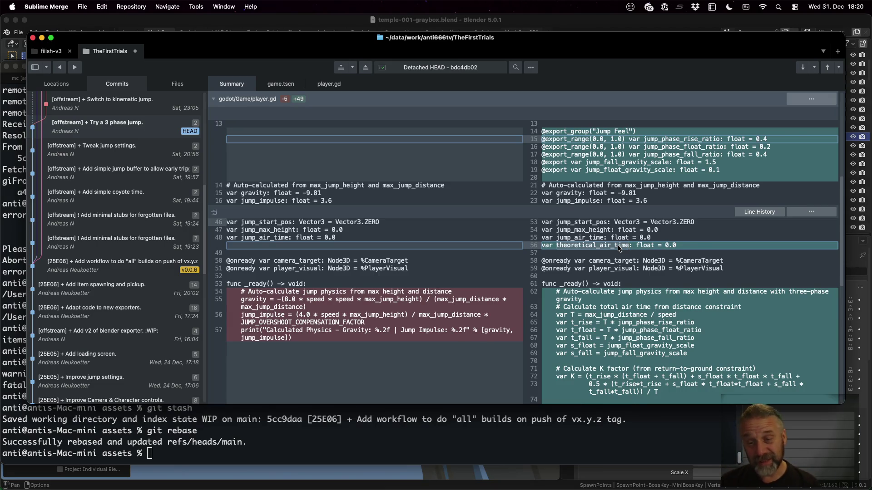
{"action": "scroll", "coordinate": [618, 245], "scroll_direction": "down", "scroll_amount": 3}
{"action": "scroll", "coordinate": [640, 276], "scroll_direction": "down", "scroll_amount": 2}
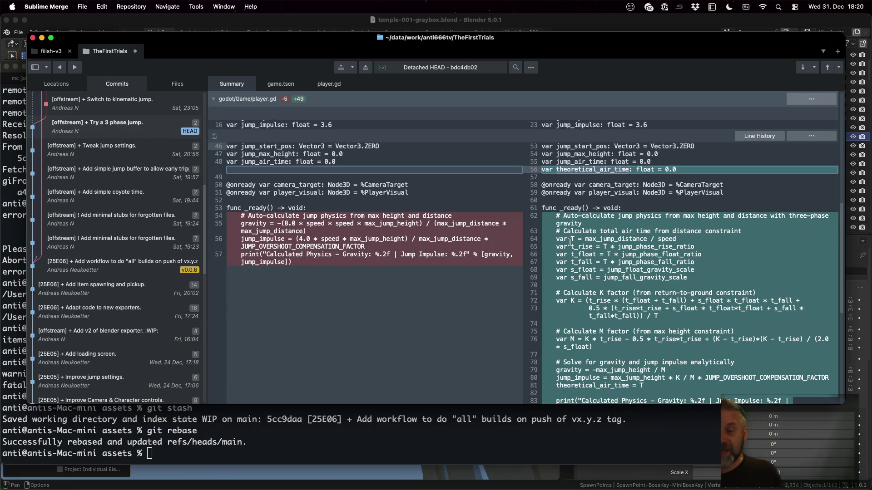
{"action": "left_click", "coordinate": [581, 249]}
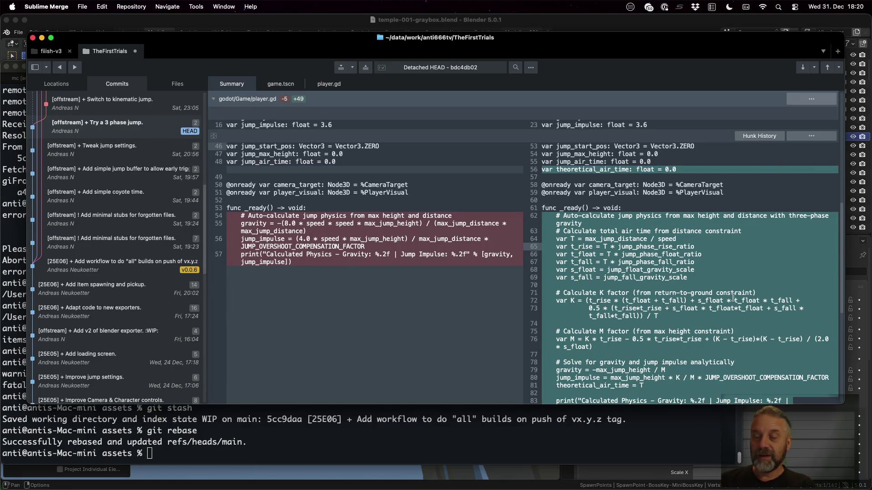
{"action": "left_click_drag", "start_coordinate": [581, 249], "coordinate": [581, 277]}
{"action": "key", "text": "Up"}
{"action": "key", "text": "Up"}
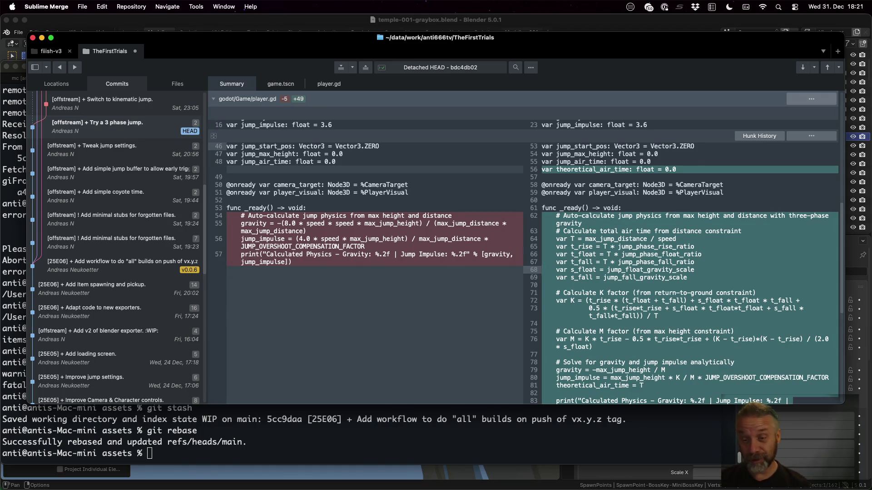
{"action": "scroll", "coordinate": [735, 290], "scroll_direction": "down", "scroll_amount": 3}
Read the K and M factor comments, gravity solve and Physics print placeholders
{"action": "left_click", "coordinate": [684, 232]}
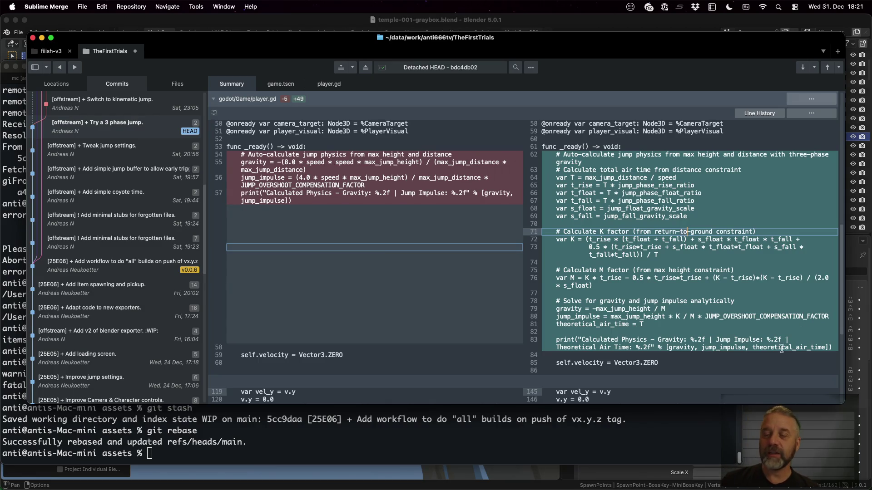
{"action": "left_click", "coordinate": [666, 270]}
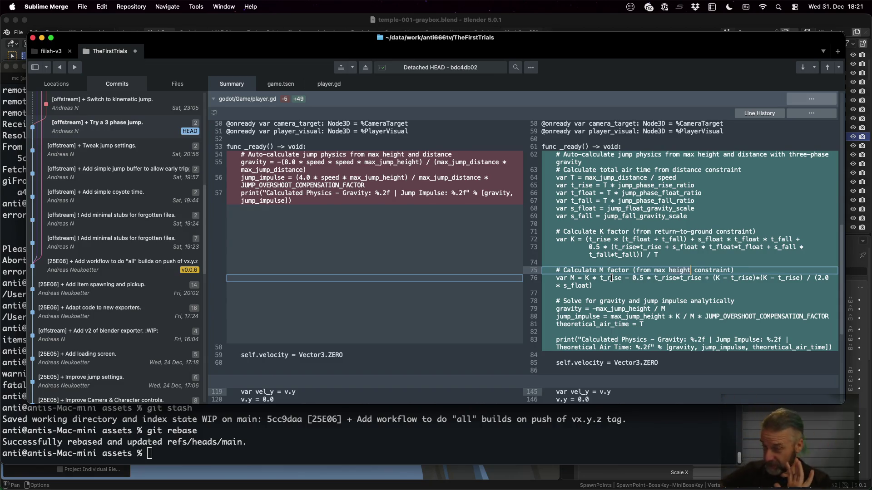
{"action": "scroll", "coordinate": [612, 278], "scroll_direction": "down", "scroll_amount": 5}
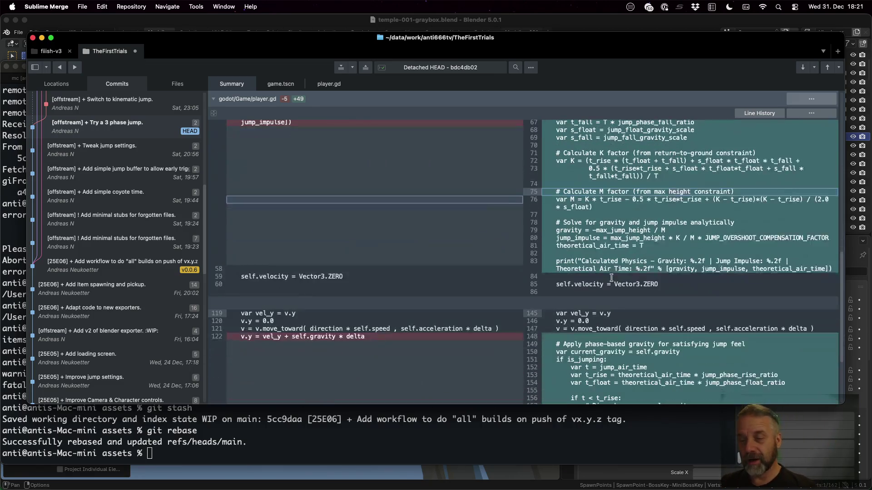
{"action": "left_click", "coordinate": [592, 230]}
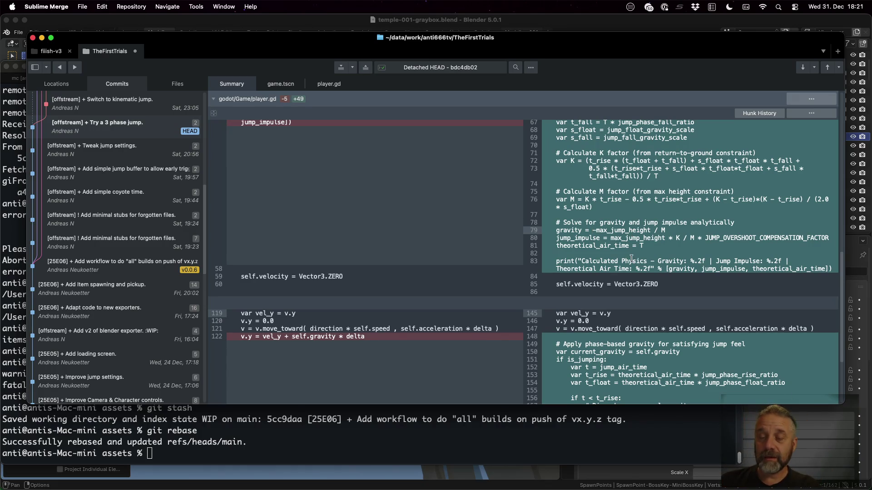
{"action": "double_click", "coordinate": [632, 261]}
{"action": "double_click", "coordinate": [695, 262]}
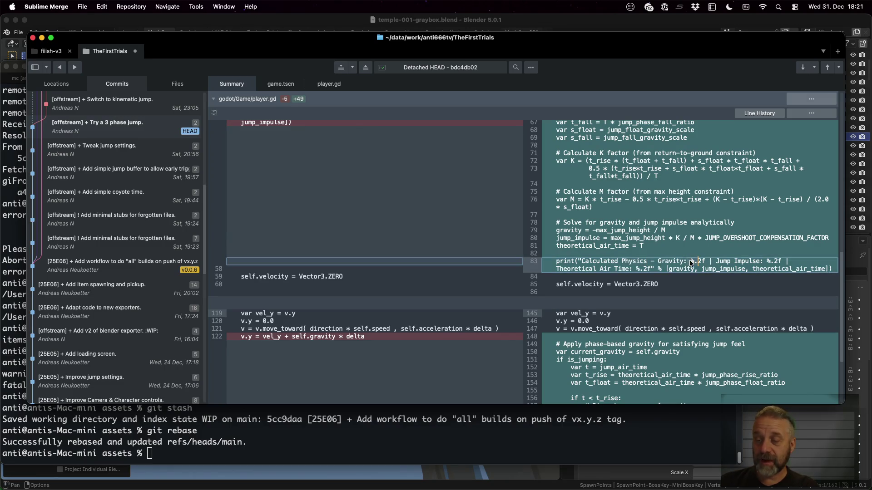
{"action": "double_click", "coordinate": [777, 262]}
{"action": "double_click", "coordinate": [648, 267]}
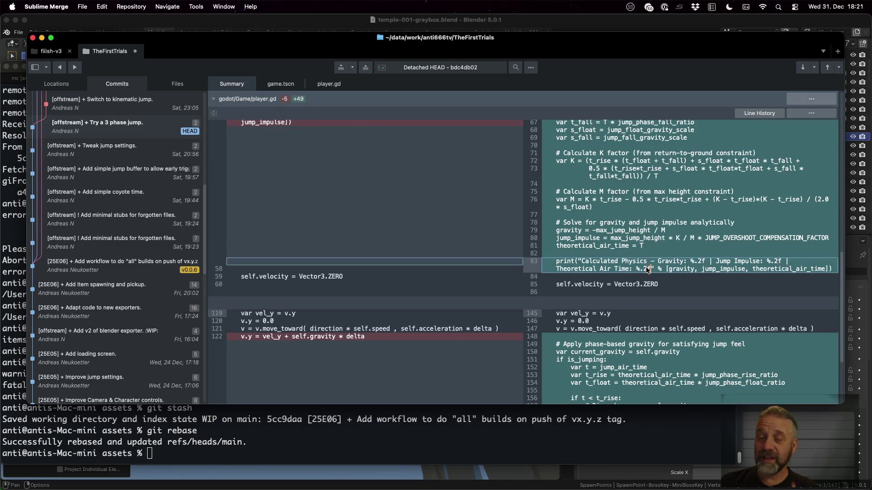
{"action": "scroll", "coordinate": [668, 288], "scroll_direction": "down", "scroll_amount": 5}
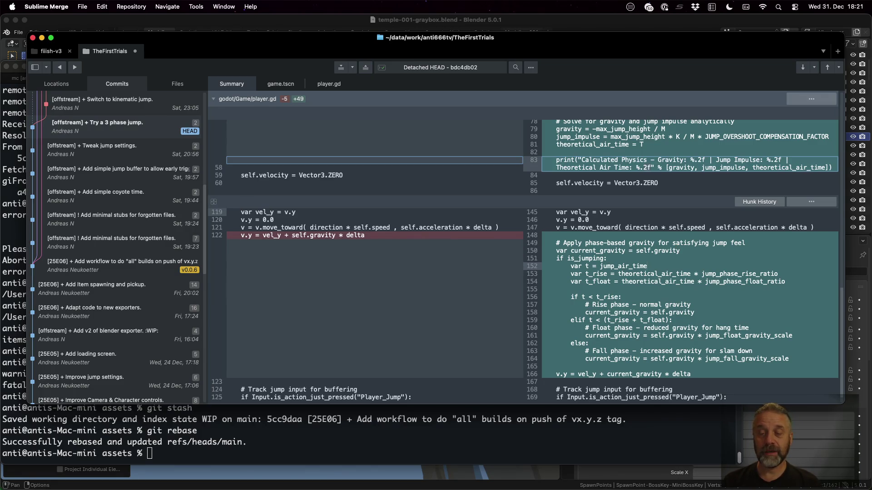
Review the rise, float and fall gravity branches, then return to Godot
{"action": "left_click_drag", "start_coordinate": [551, 297], "coordinate": [551, 369]}
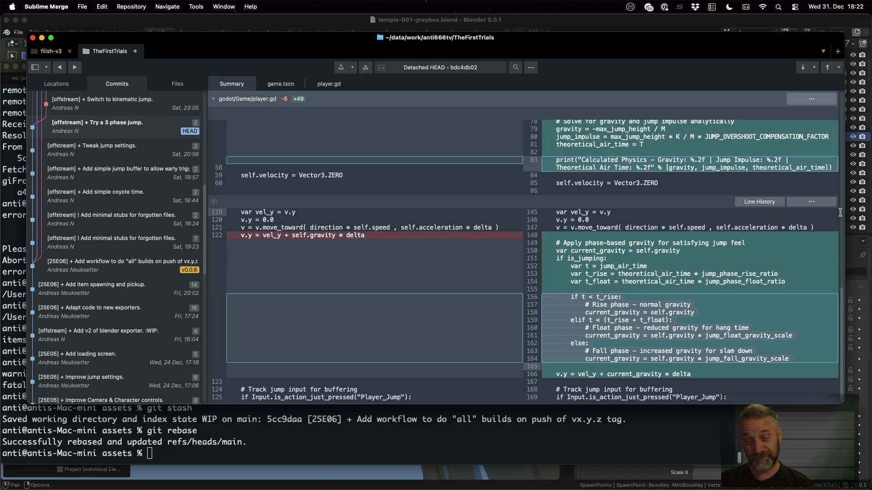
{"action": "scroll", "coordinate": [844, 221], "scroll_direction": "down", "scroll_amount": 1}
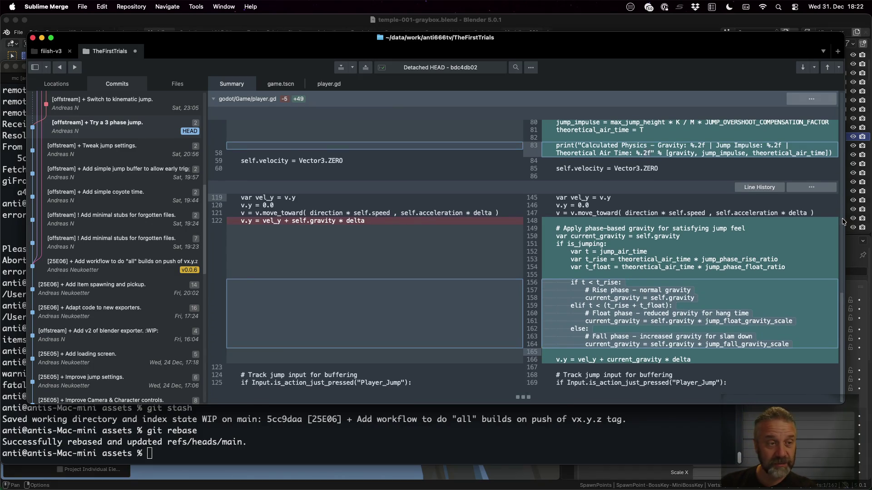
{"action": "key", "text": "super+Tab"}
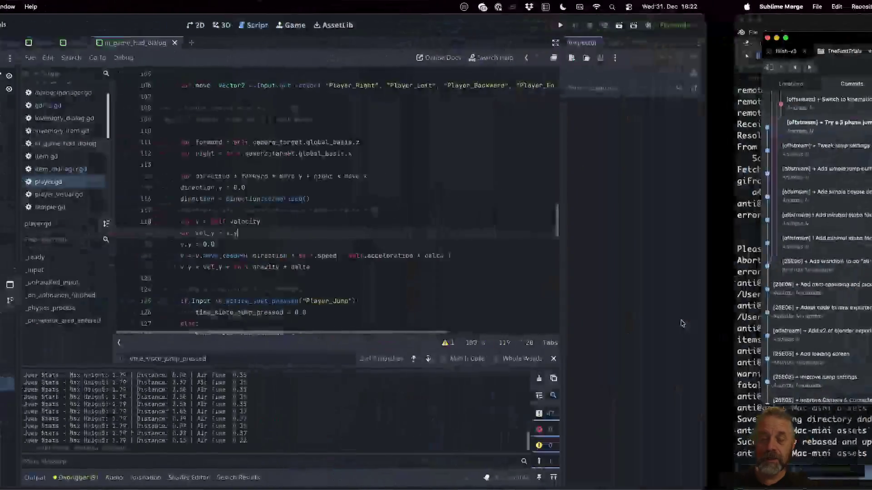
Reload the externally modified script from disk and run the project
{"action": "left_click", "coordinate": [420, 307]}
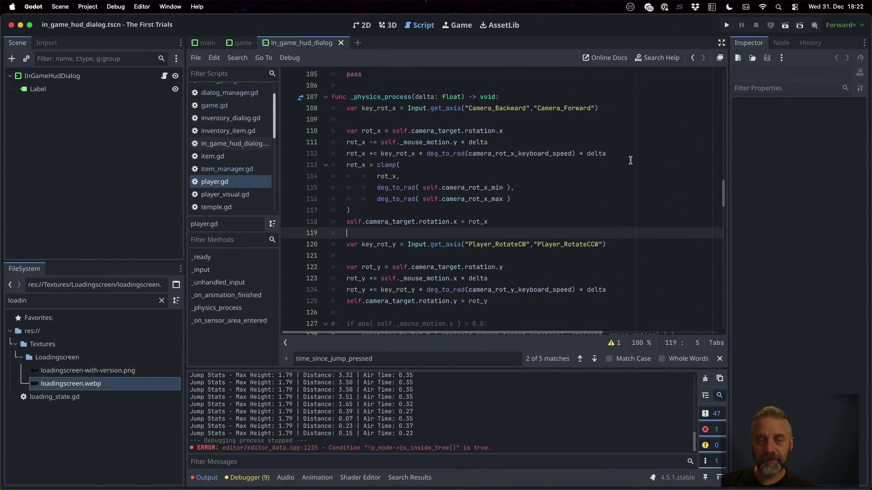
{"action": "left_click", "coordinate": [724, 25]}
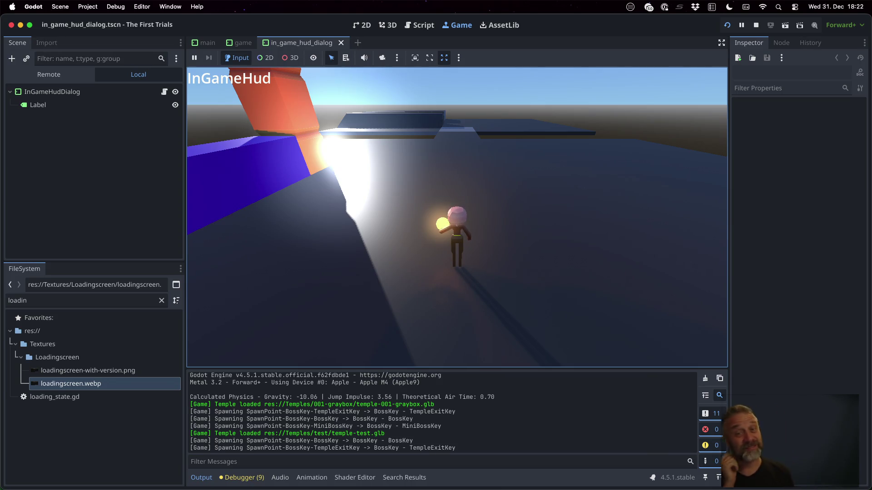
Run and jump the character around, logging Jump Stats with 0.66 height and 0.70 s air time
{"action": "key", "text": "space"}
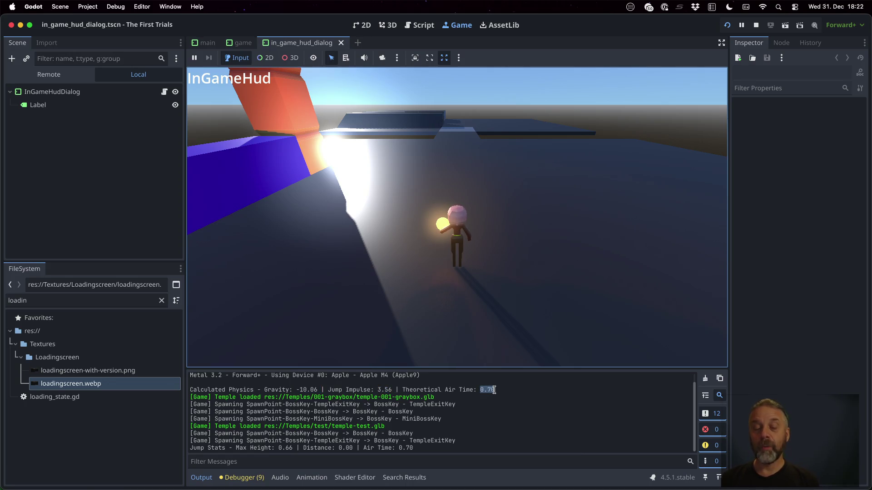
{"action": "key", "text": "space"}
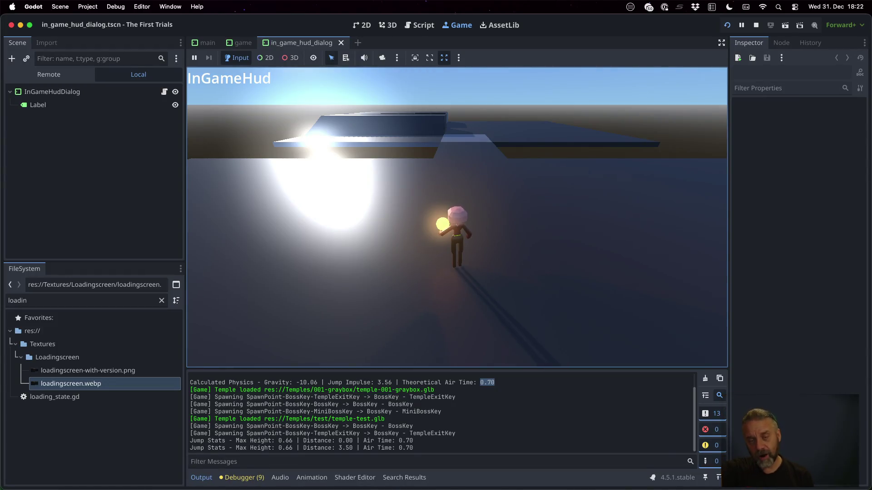
{"action": "key", "text": "space"}
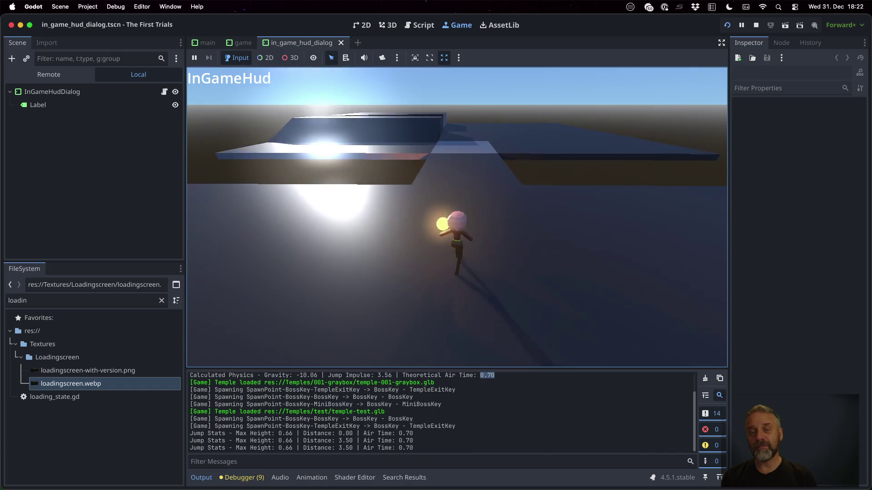
{"action": "key", "text": "w"}
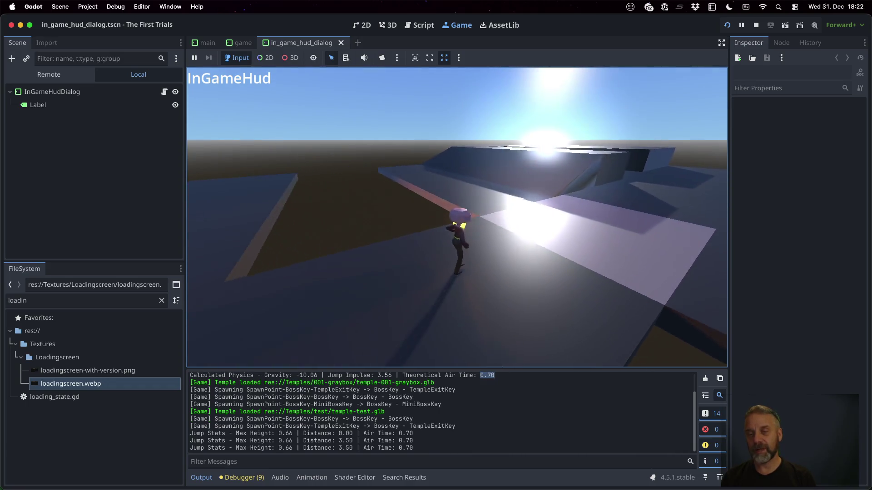
{"action": "key", "text": "w"}
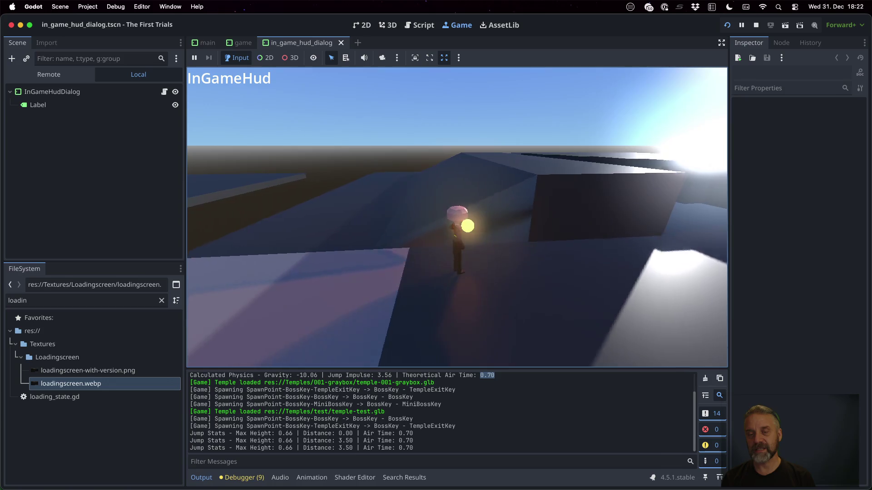
{"action": "key", "text": "space"}
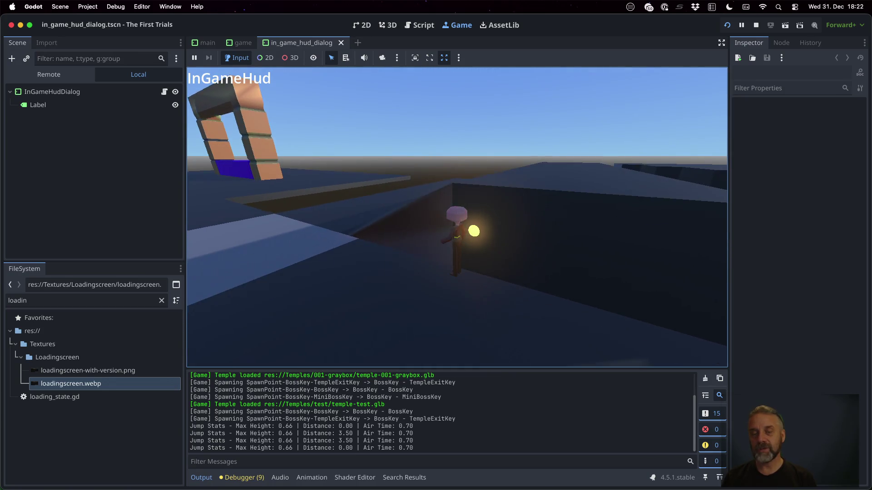
{"action": "key", "text": "space"}
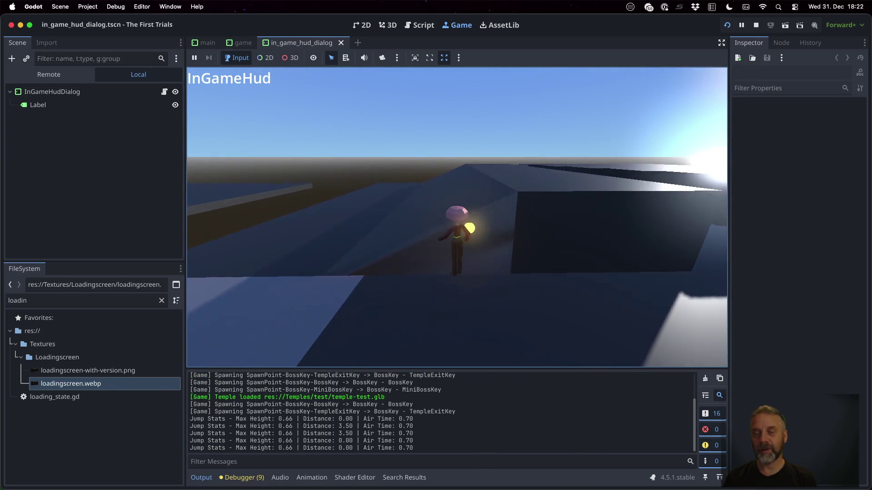
{"action": "key", "text": "space"}
{"action": "key", "text": "space"}
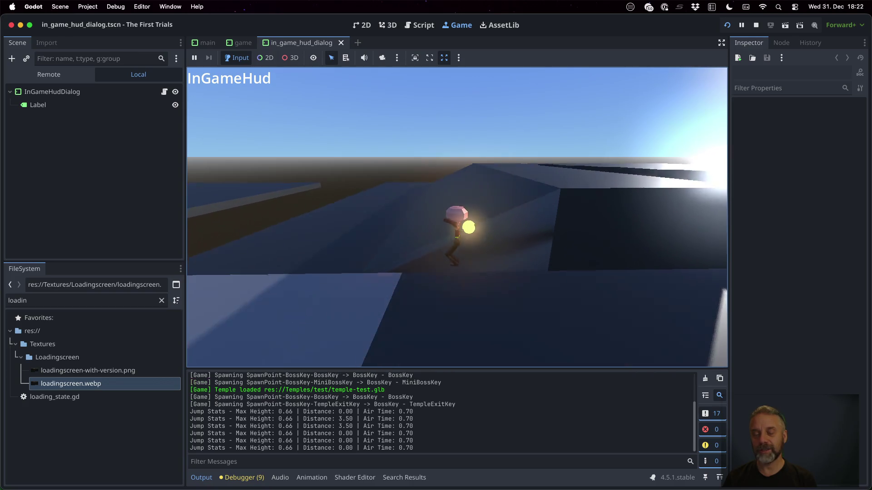
{"action": "key", "text": "space"}
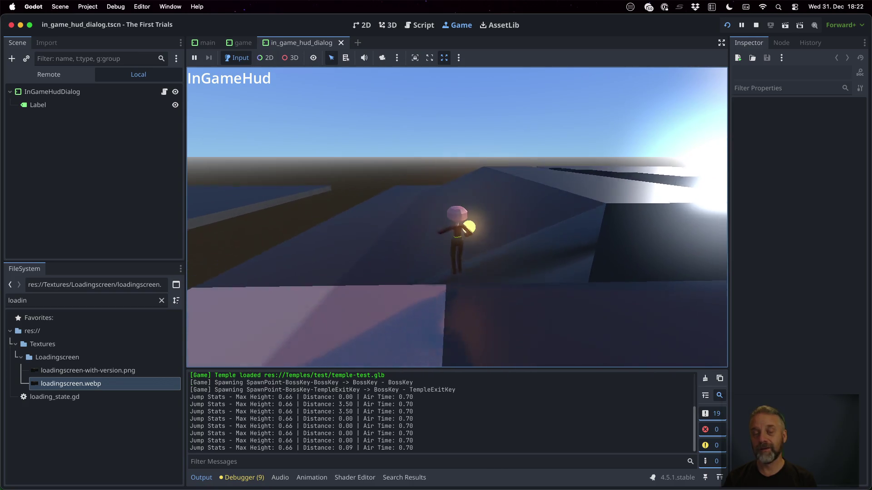
{"action": "key", "text": "space"}
{"action": "key", "text": "a"}
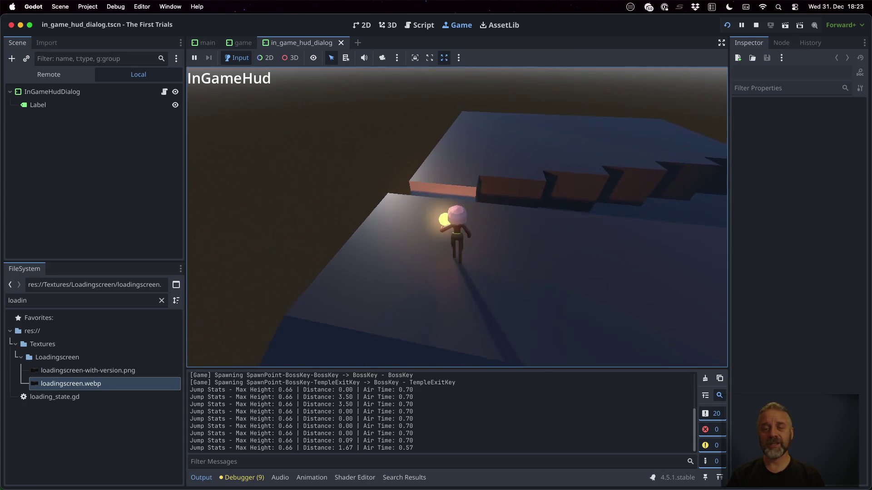
{"action": "key", "text": "space"}
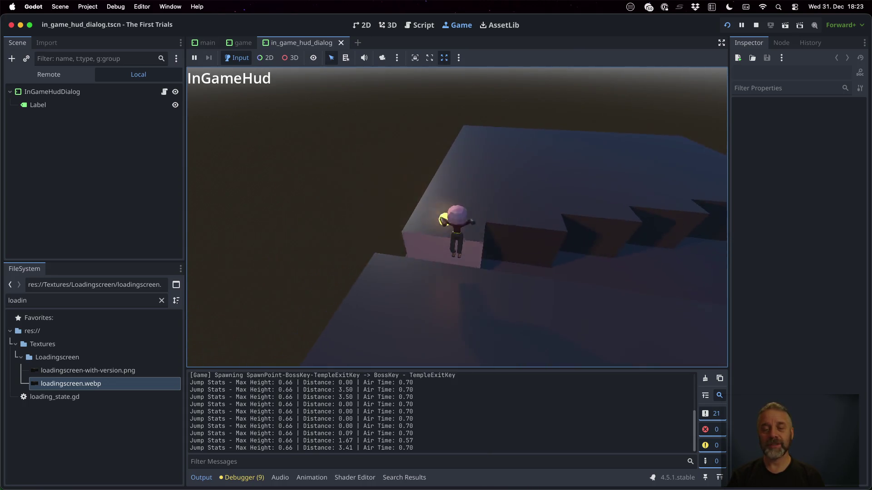
Jump onto and off the block stairs, logging air times between 0.57 and 0.93 s
{"action": "key", "text": "space"}
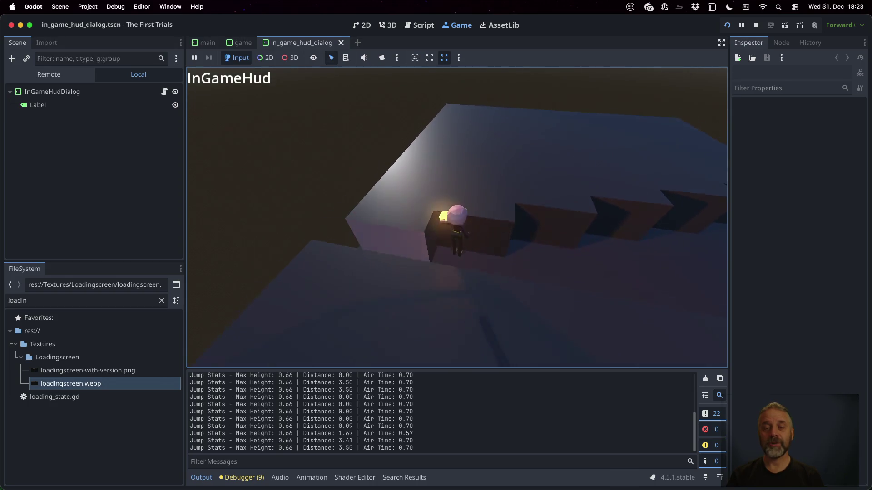
{"action": "key", "text": "space"}
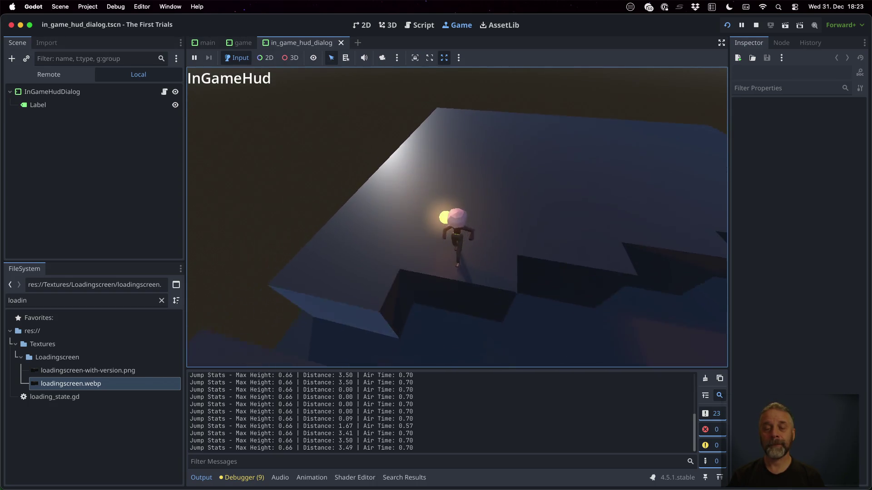
{"action": "key", "text": "space"}
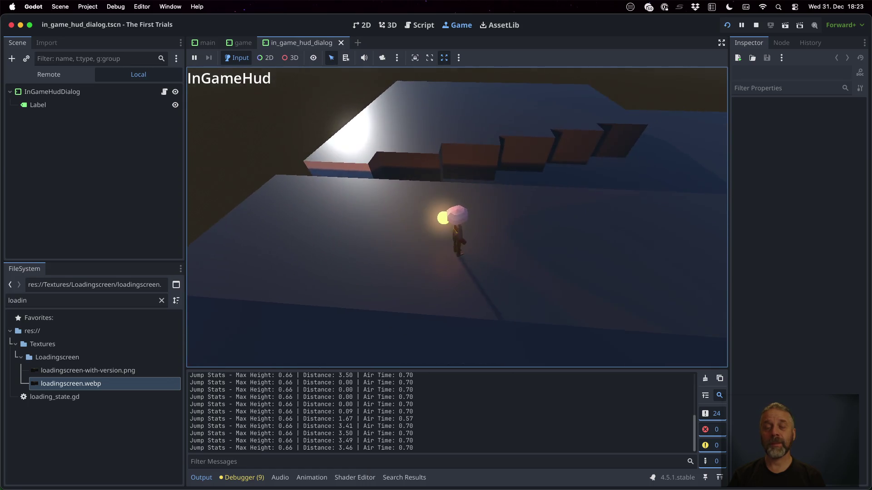
{"action": "key", "text": "space"}
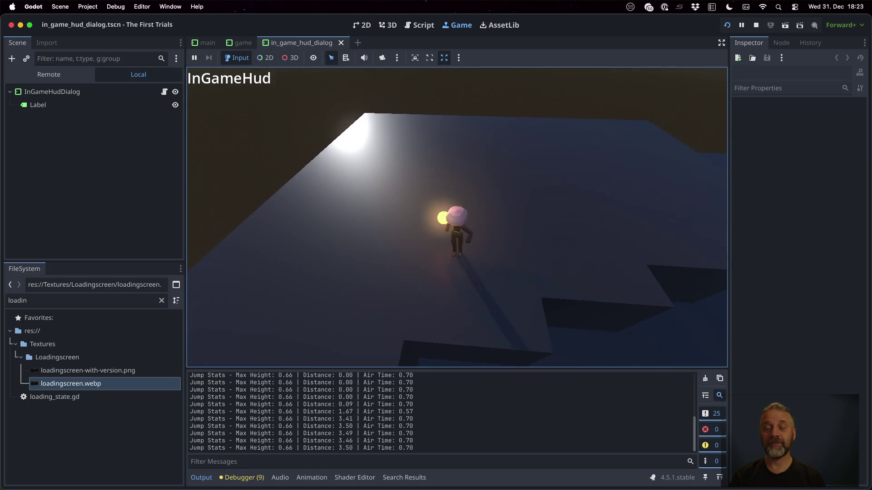
{"action": "key", "text": "space"}
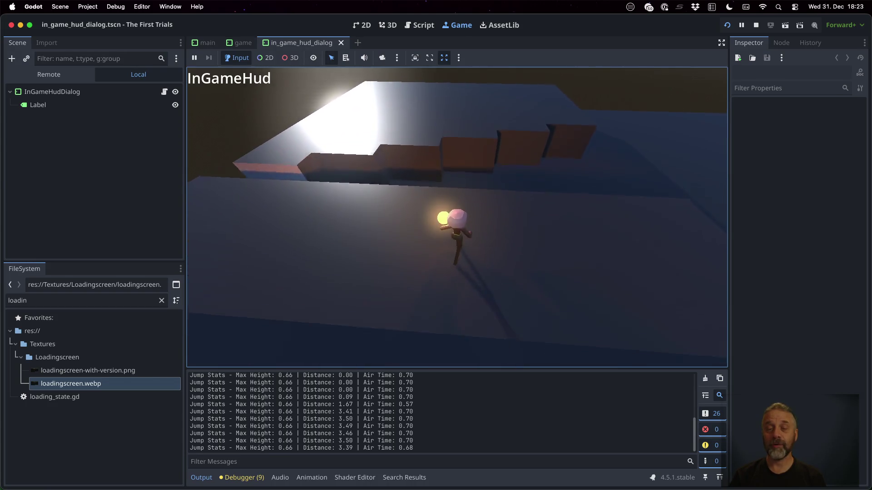
{"action": "key", "text": "w"}
{"action": "key", "text": "space"}
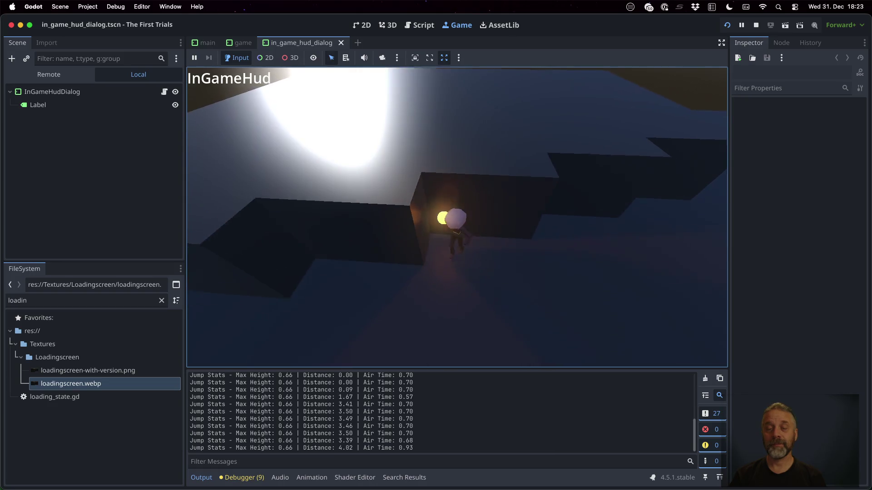
{"action": "key", "text": "space"}
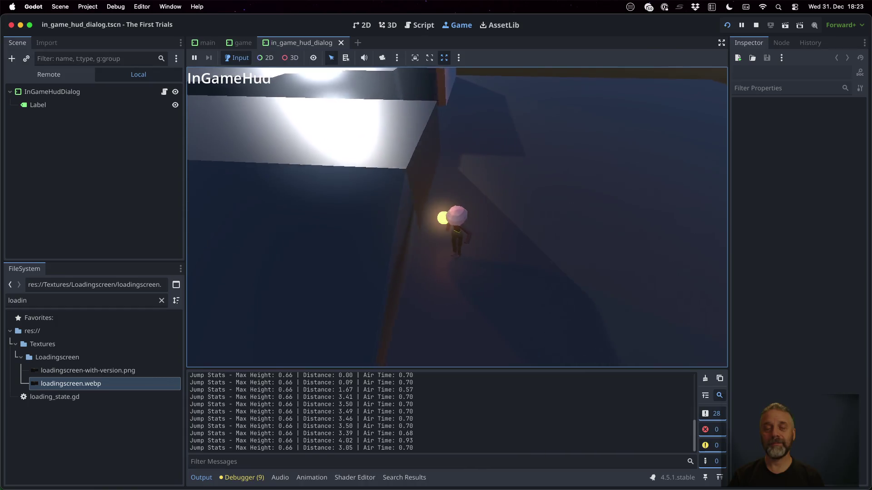
Make more running test jumps up the stairs and tilt the camera down on the character
{"action": "key", "text": "space"}
{"action": "key", "text": "w"}
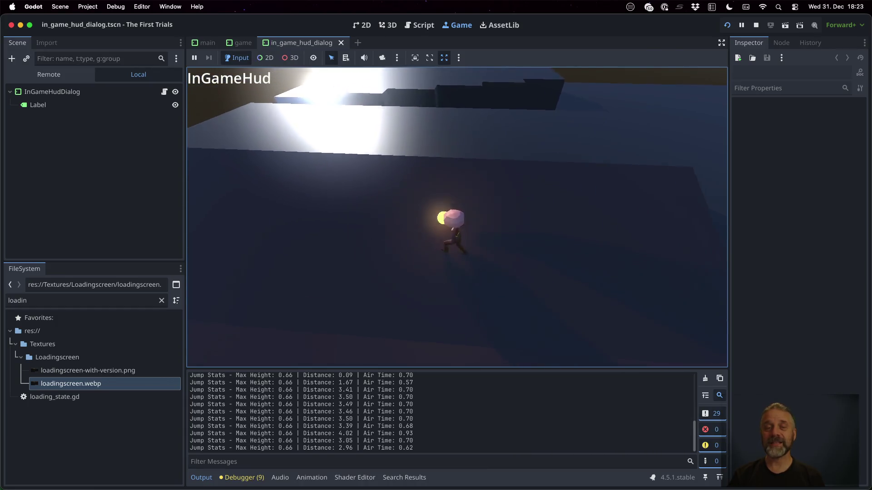
{"action": "key", "text": "space"}
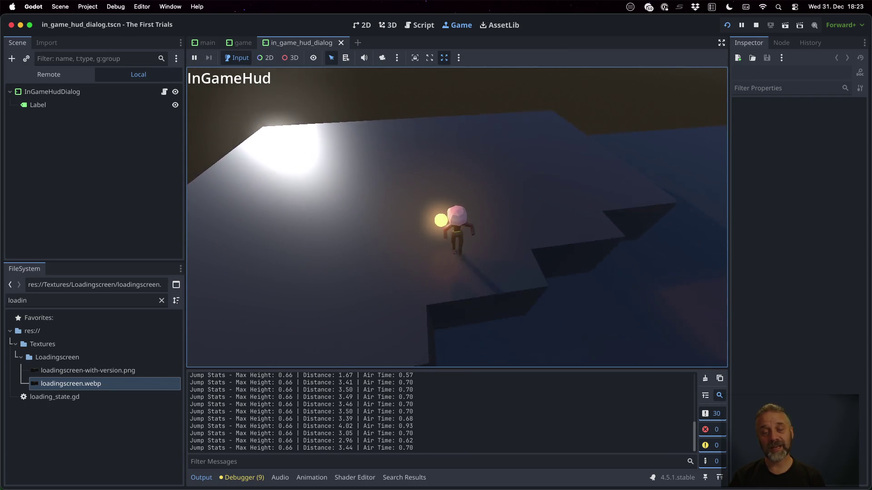
{"action": "key", "text": "w"}
{"action": "key", "text": "space"}
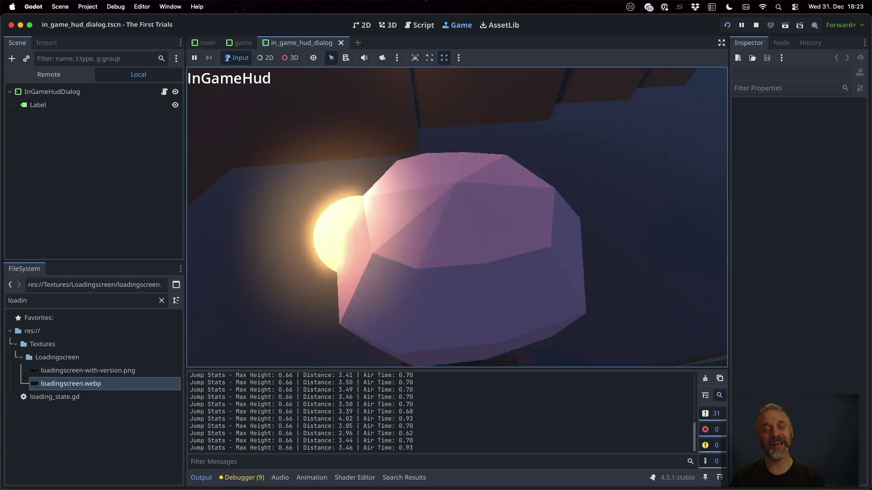
{"action": "scroll", "coordinate": [456, 218], "scroll_direction": "down", "scroll_amount": 5}
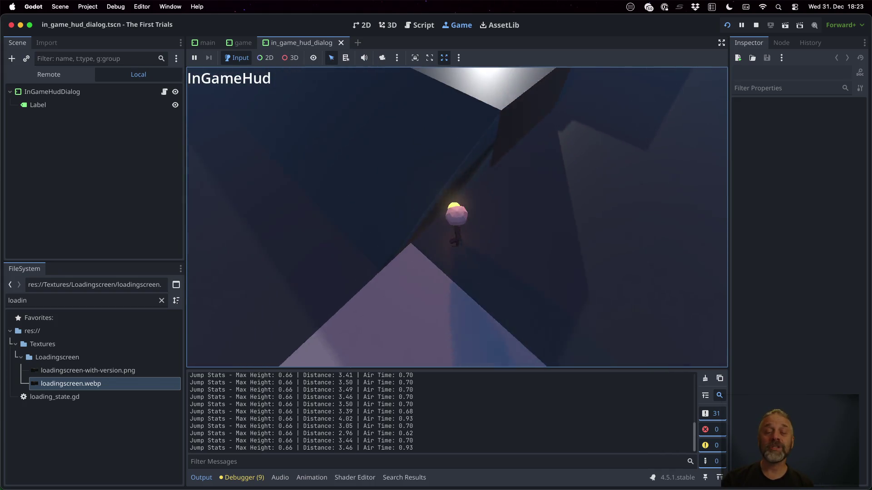
{"action": "key", "text": "space"}
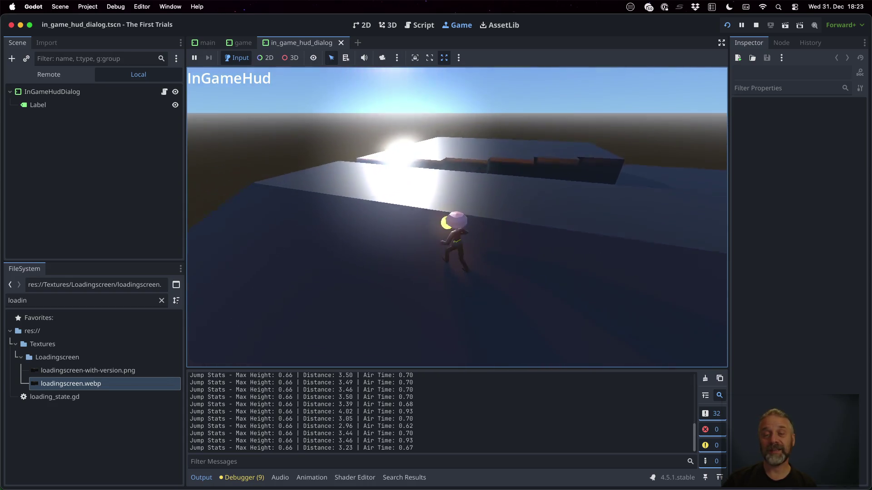
{"action": "left_click_drag", "start_coordinate": [456, 219], "coordinate": [457, 170]}
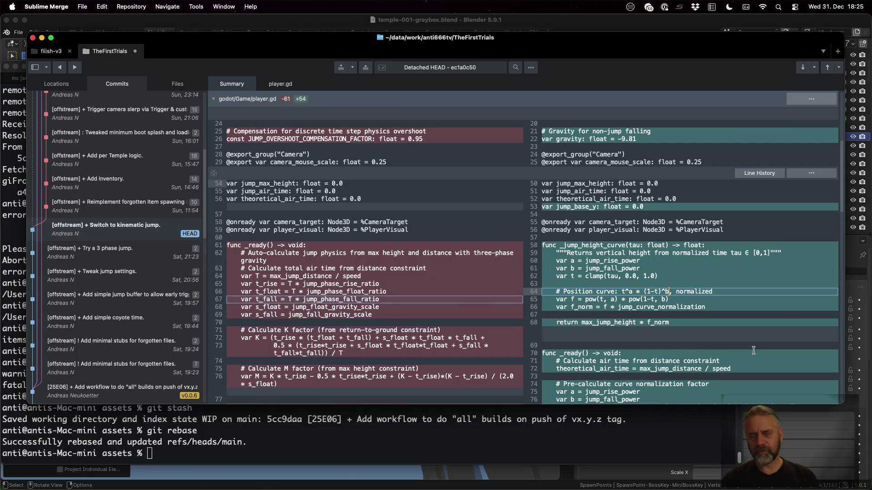
{"action": "left_click", "coordinate": [641, 309]}
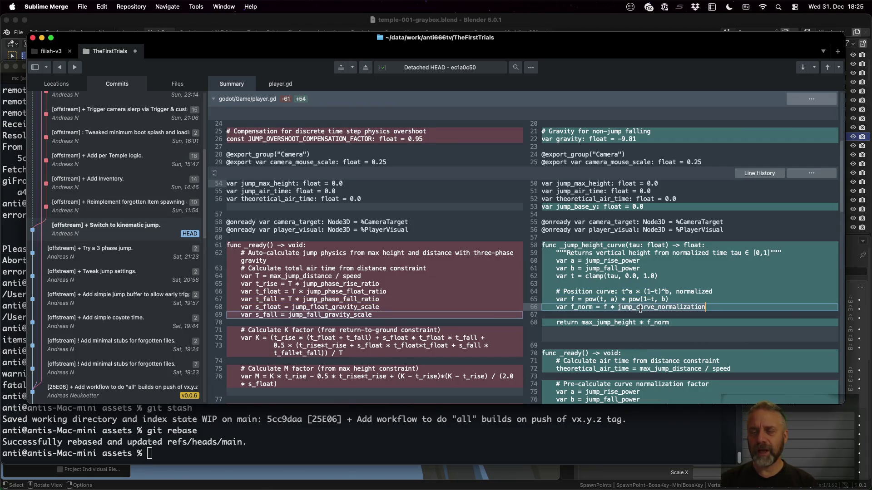
{"action": "left_click", "coordinate": [593, 307]}
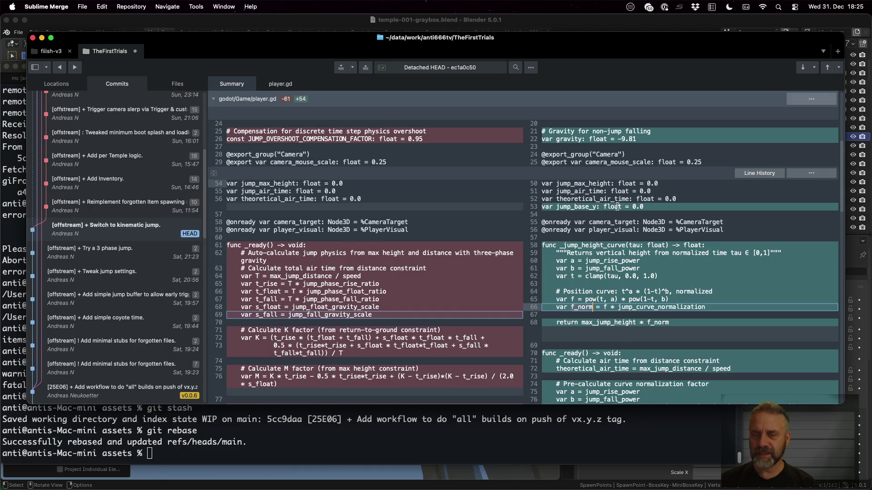
{"action": "scroll", "coordinate": [627, 179], "scroll_direction": "up", "scroll_amount": 3}
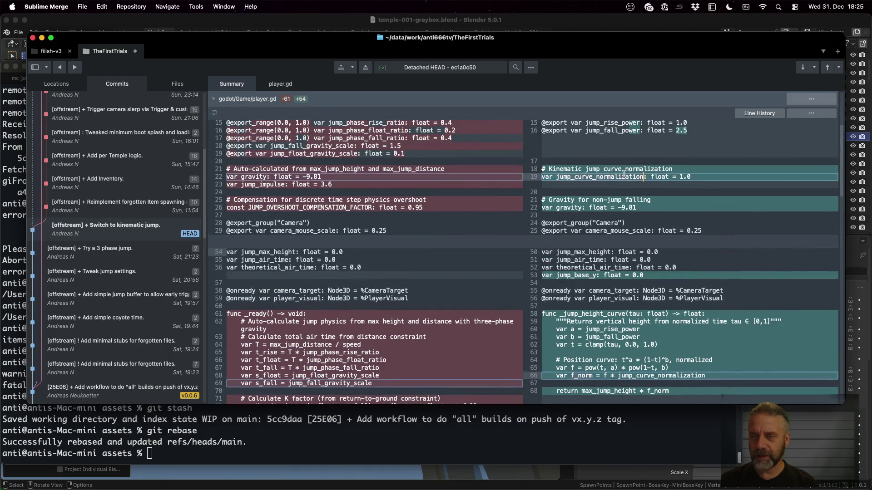
{"action": "scroll", "coordinate": [627, 205], "scroll_direction": "down", "scroll_amount": 3}
{"action": "scroll", "coordinate": [660, 275], "scroll_direction": "down", "scroll_amount": 5}
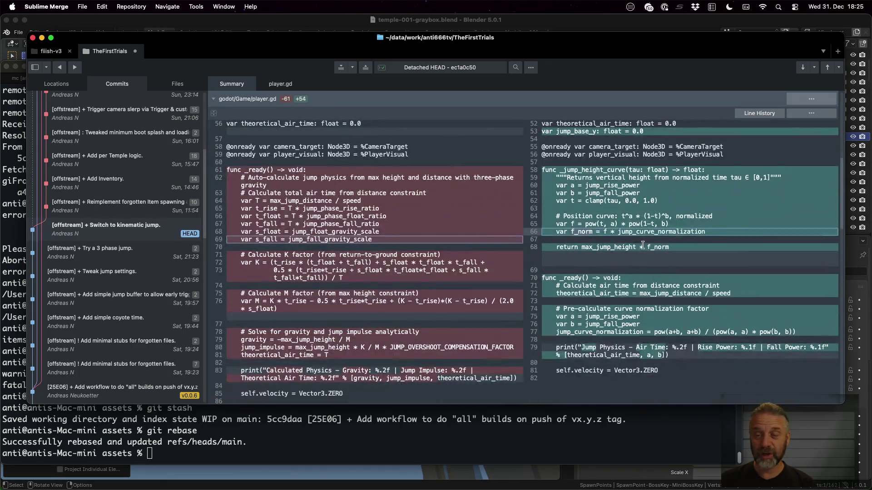
{"action": "left_click", "coordinate": [616, 247]}
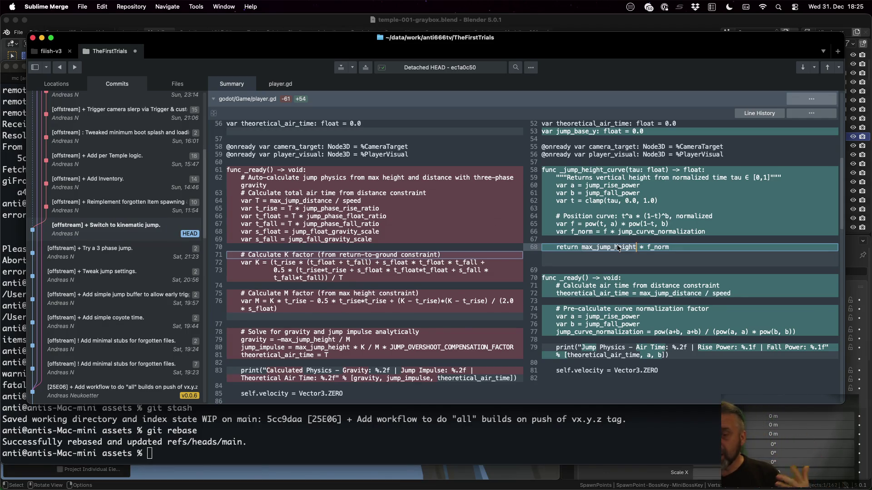
{"action": "scroll", "coordinate": [616, 246], "scroll_direction": "down", "scroll_amount": 1}
{"action": "left_click", "coordinate": [613, 270]}
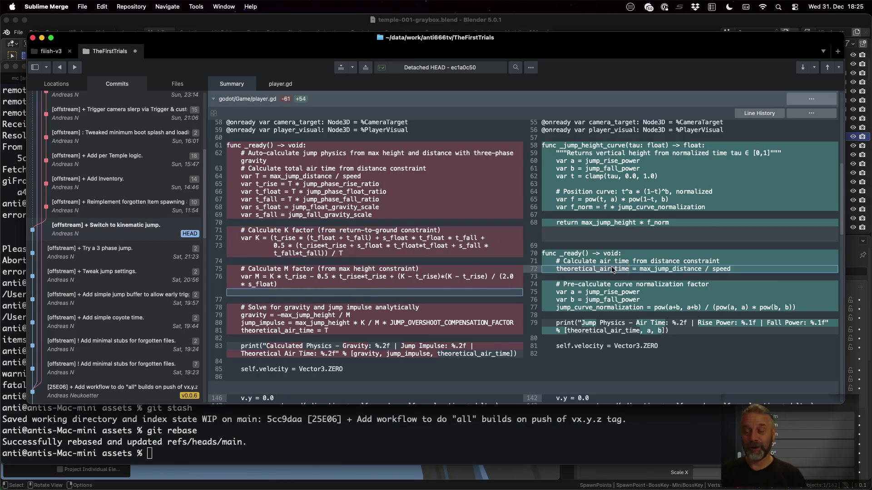
{"action": "scroll", "coordinate": [611, 267], "scroll_direction": "down", "scroll_amount": 2}
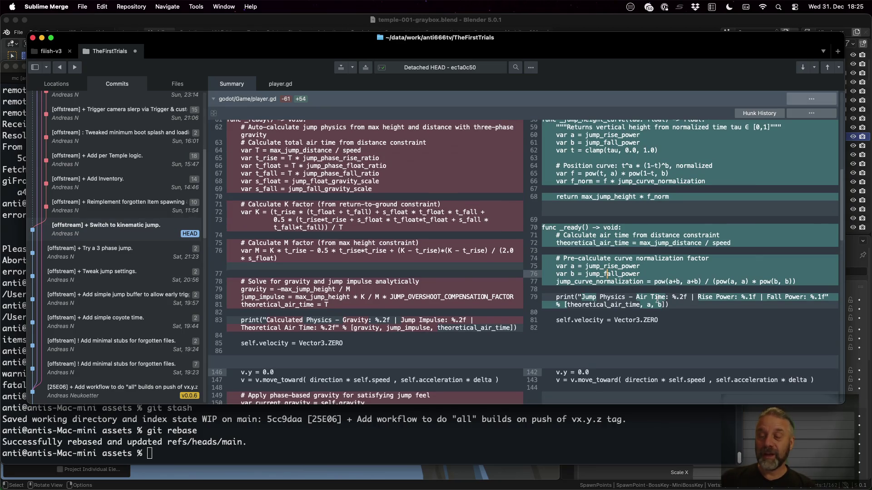
{"action": "left_click_drag", "start_coordinate": [541, 290], "coordinate": [544, 266]}
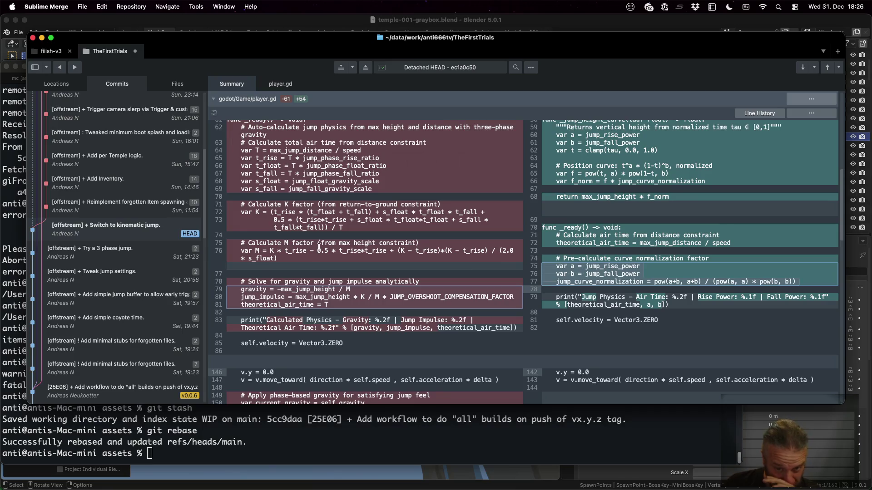
{"action": "scroll", "coordinate": [600, 250], "scroll_direction": "down", "scroll_amount": 3}
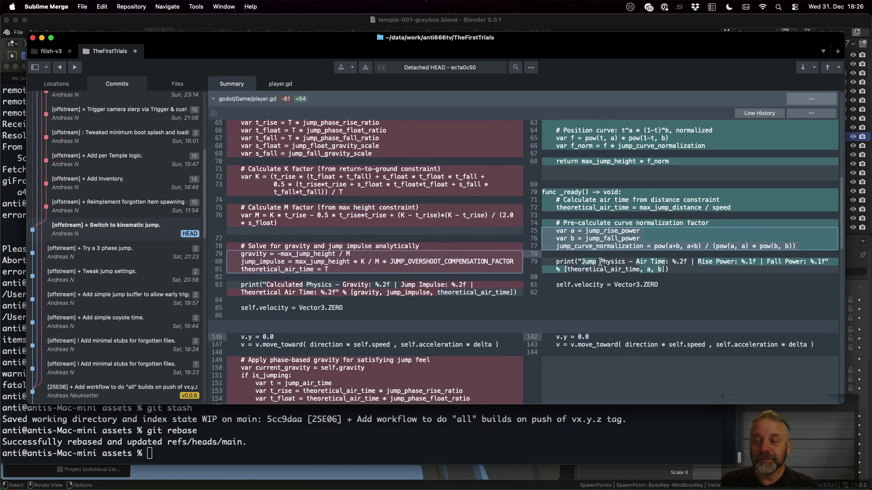
{"action": "scroll", "coordinate": [652, 269], "scroll_direction": "down", "scroll_amount": 5}
{"action": "scroll", "coordinate": [394, 269], "scroll_direction": "down", "scroll_amount": 5}
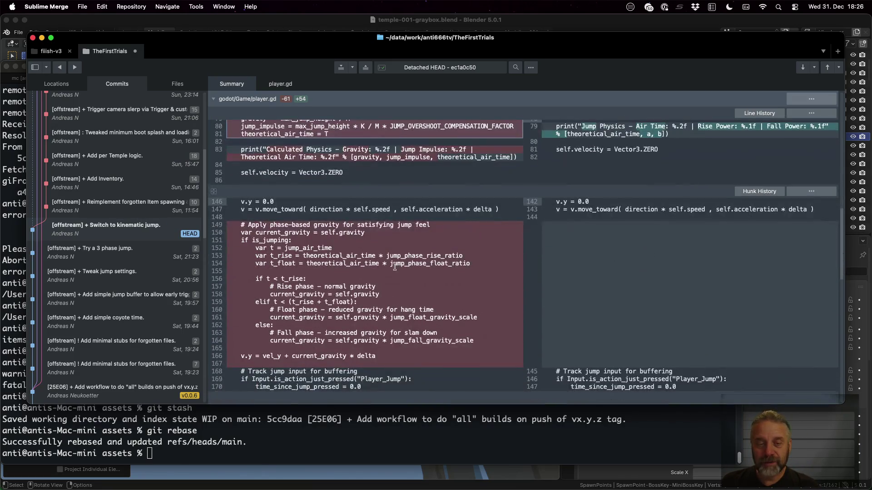
{"action": "scroll", "coordinate": [334, 289], "scroll_direction": "down", "scroll_amount": 5}
{"action": "scroll", "coordinate": [334, 290], "scroll_direction": "down", "scroll_amount": 5}
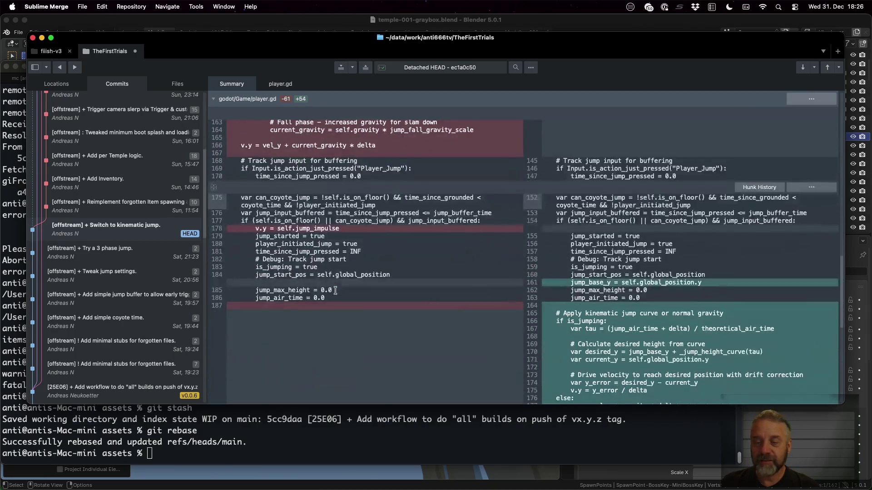
{"action": "scroll", "coordinate": [651, 258], "scroll_direction": "down", "scroll_amount": 5}
Read the kinematic jump curve comment, tau computation and desired height calculation
{"action": "left_click", "coordinate": [621, 205]}
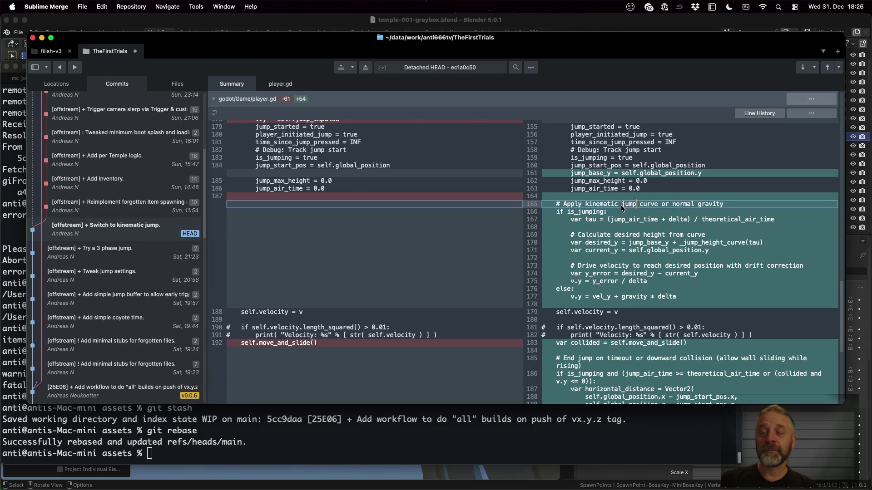
{"action": "left_click", "coordinate": [626, 220]}
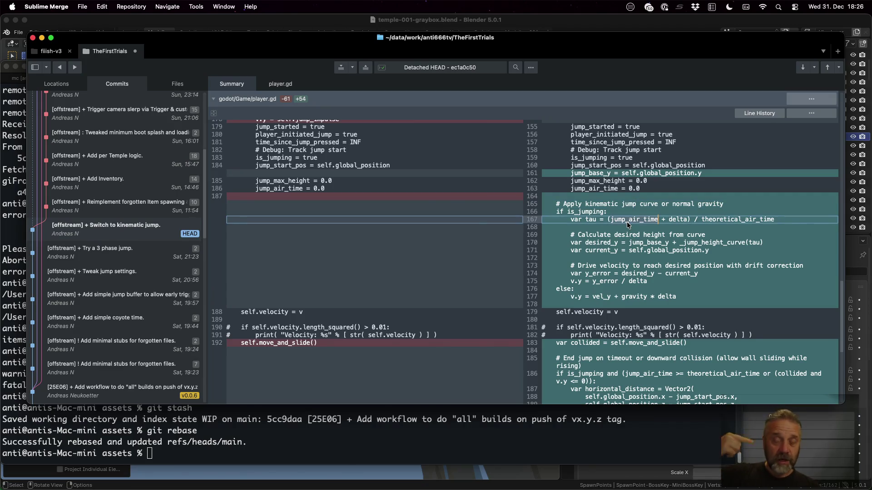
{"action": "left_click", "coordinate": [683, 220]}
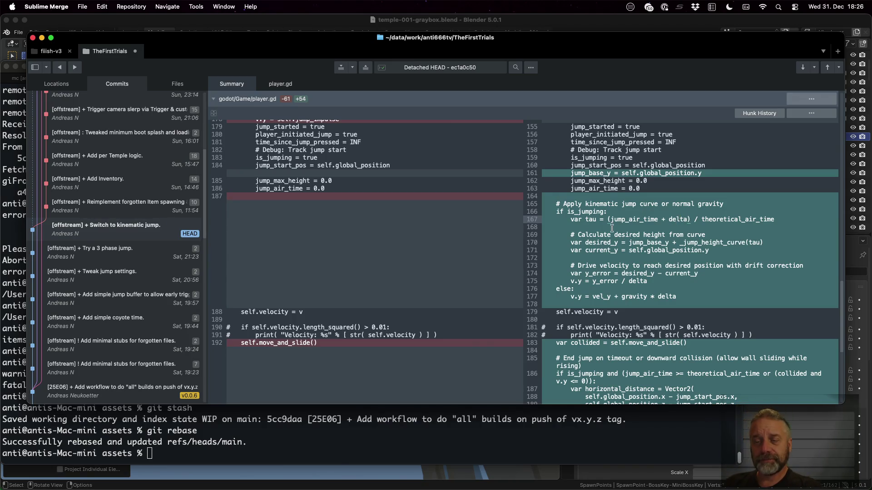
{"action": "left_click", "coordinate": [586, 220]}
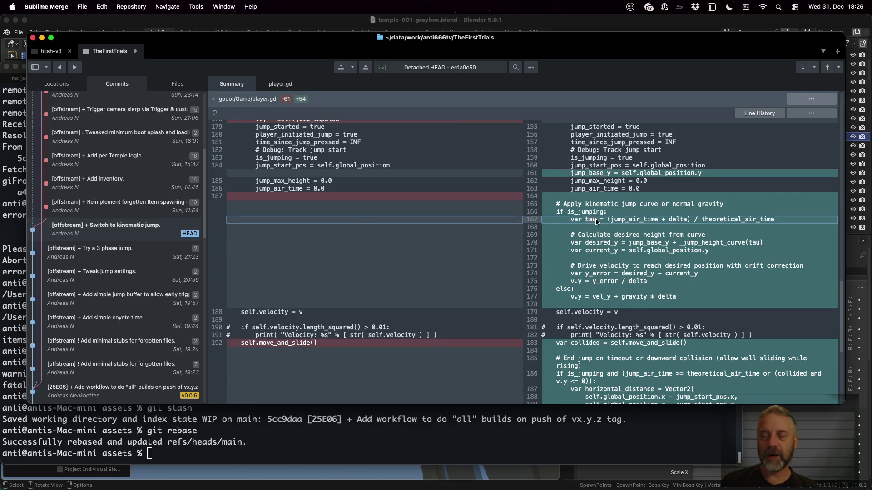
{"action": "left_click", "coordinate": [718, 243]}
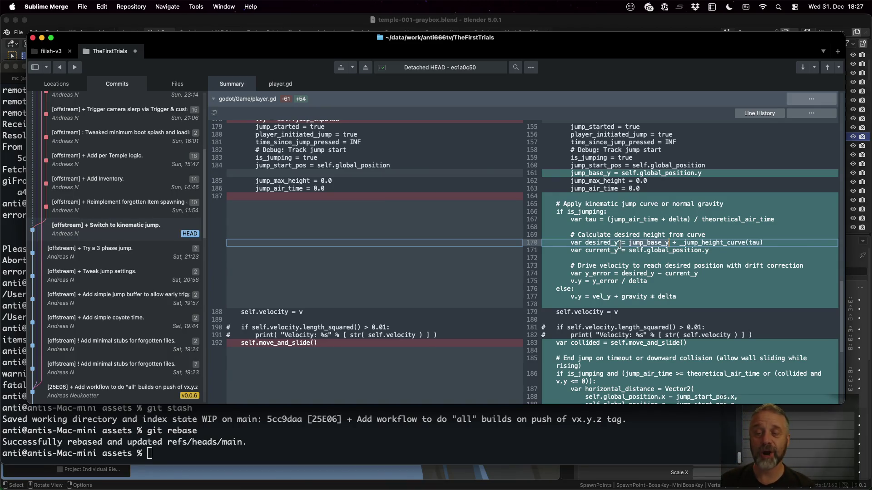
Read the current height, height error, delta velocity term and fallback gravity lines
{"action": "left_click", "coordinate": [605, 255]}
{"action": "left_click", "coordinate": [602, 250]}
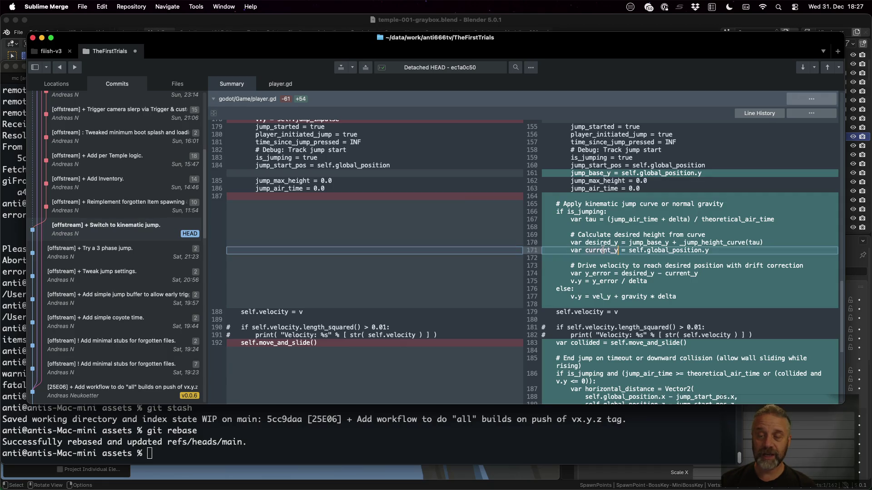
{"action": "left_click", "coordinate": [600, 274]}
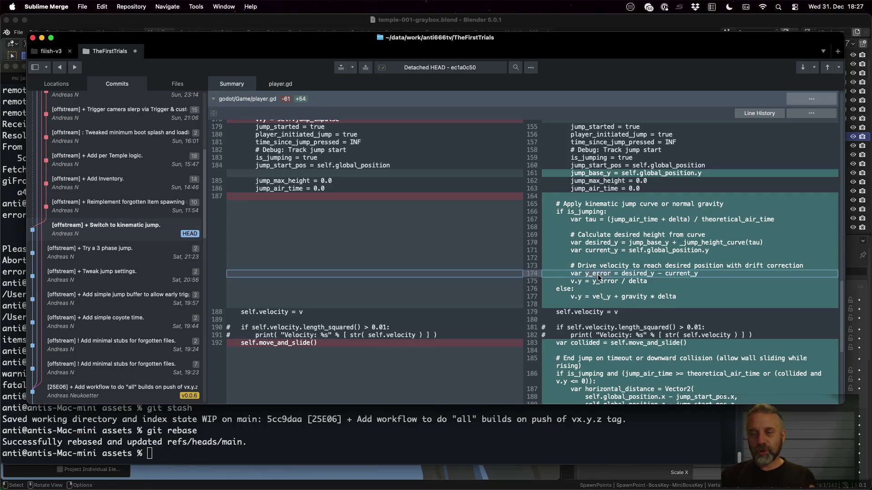
{"action": "double_click", "coordinate": [638, 281]}
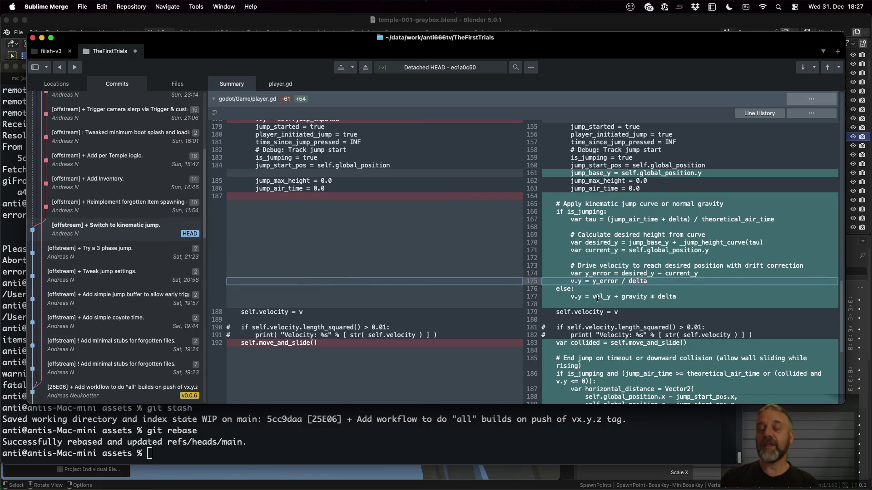
{"action": "left_click", "coordinate": [640, 295]}
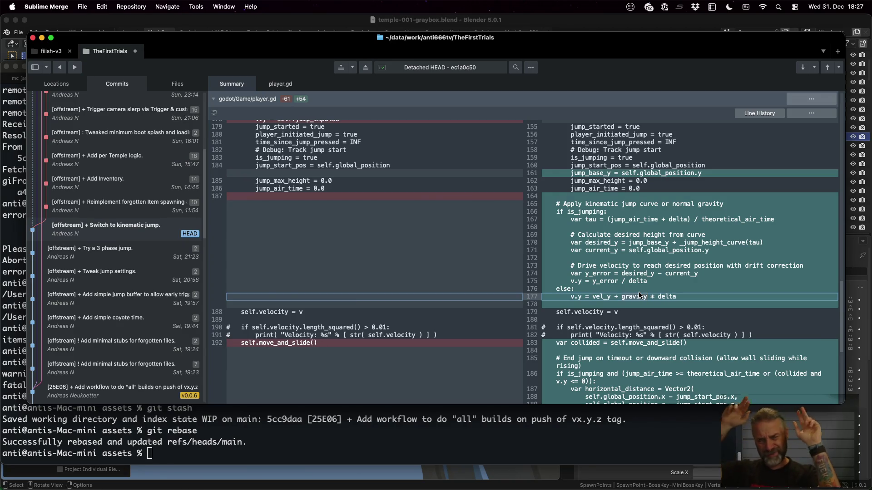
{"action": "scroll", "coordinate": [641, 295], "scroll_direction": "down", "scroll_amount": 2}
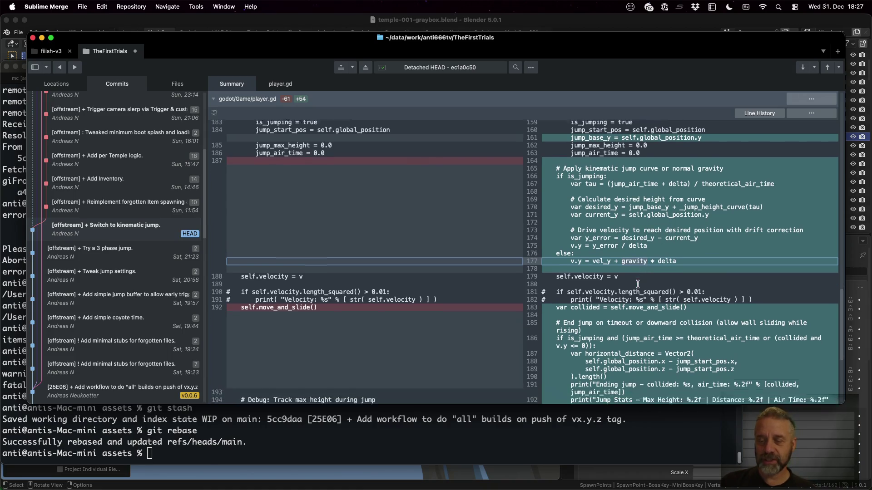
{"action": "scroll", "coordinate": [639, 292], "scroll_direction": "down", "scroll_amount": 4}
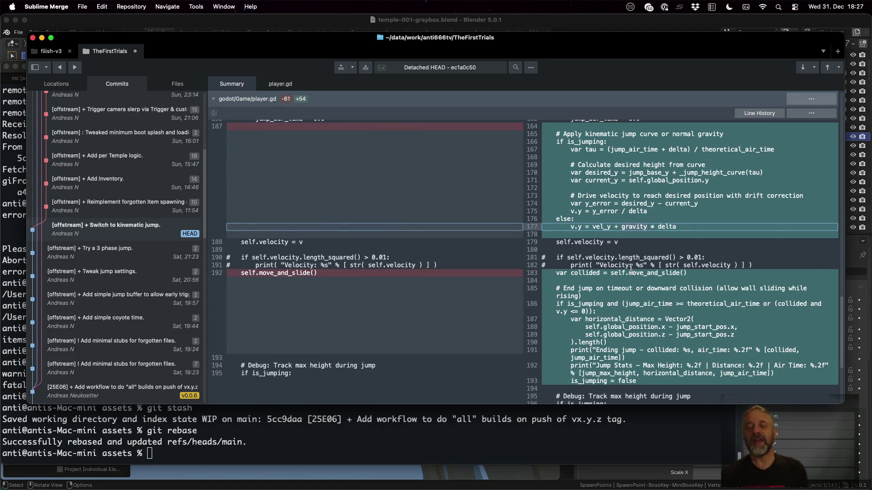
Review the collision-result and 'Ending jump' print lines, then return to Godot
{"action": "left_click", "coordinate": [578, 279]}
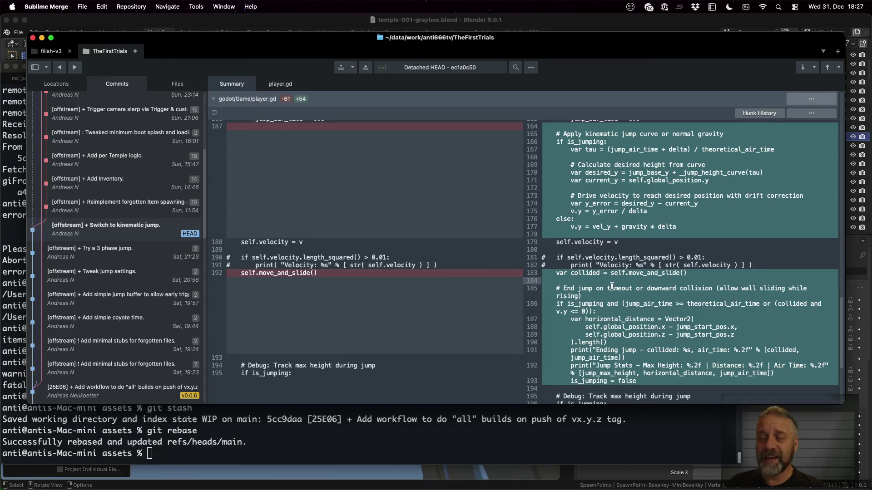
{"action": "scroll", "coordinate": [612, 287], "scroll_direction": "down", "scroll_amount": 3}
{"action": "left_click", "coordinate": [650, 313]}
{"action": "scroll", "coordinate": [630, 285], "scroll_direction": "down", "scroll_amount": 5}
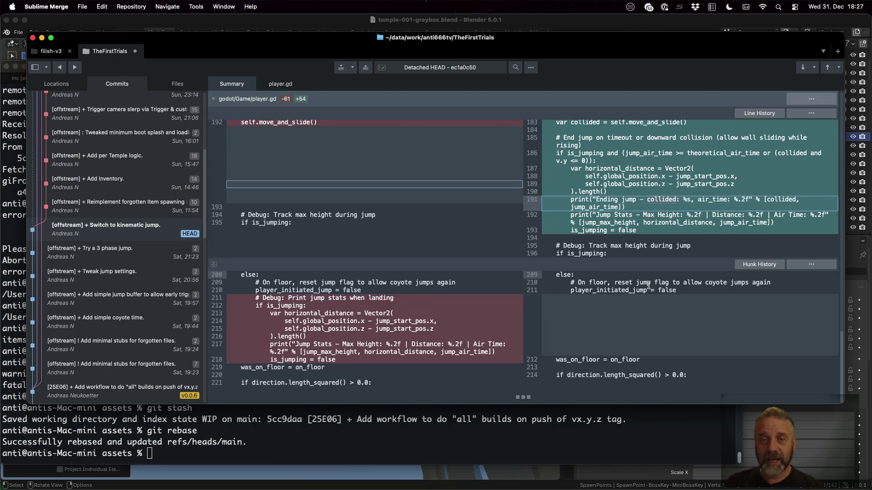
{"action": "key", "text": "super+Tab"}
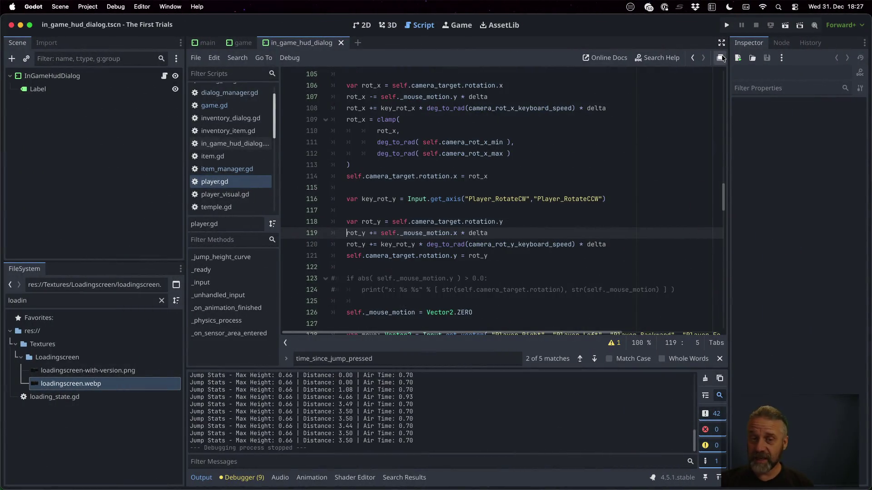
Run the project to playtest the kinematic-jump build in the temple level
{"action": "left_click", "coordinate": [726, 25]}
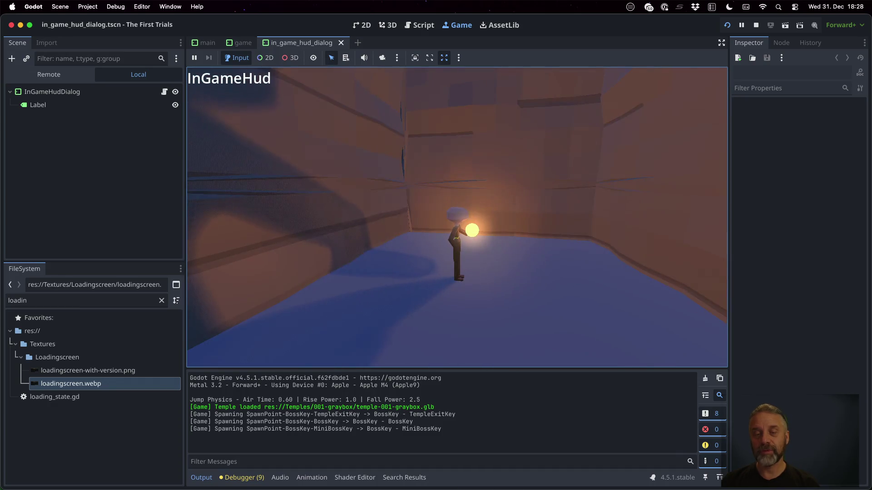
Jump three times in place, logging 1.80 max height and 0.60 s air time each
{"action": "key", "text": "space"}
{"action": "key", "text": "space"}
{"action": "key", "text": "space"}
{"action": "key", "text": "space"}
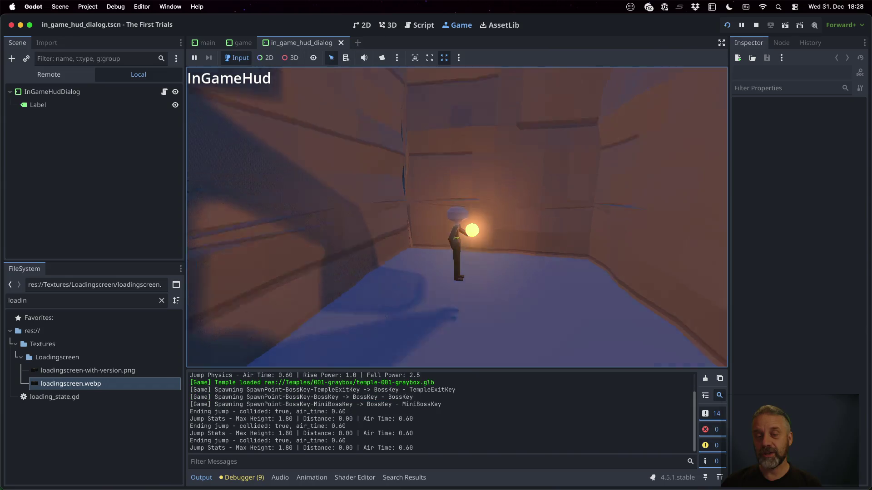
{"action": "key", "text": "space"}
{"action": "key", "text": "space"}
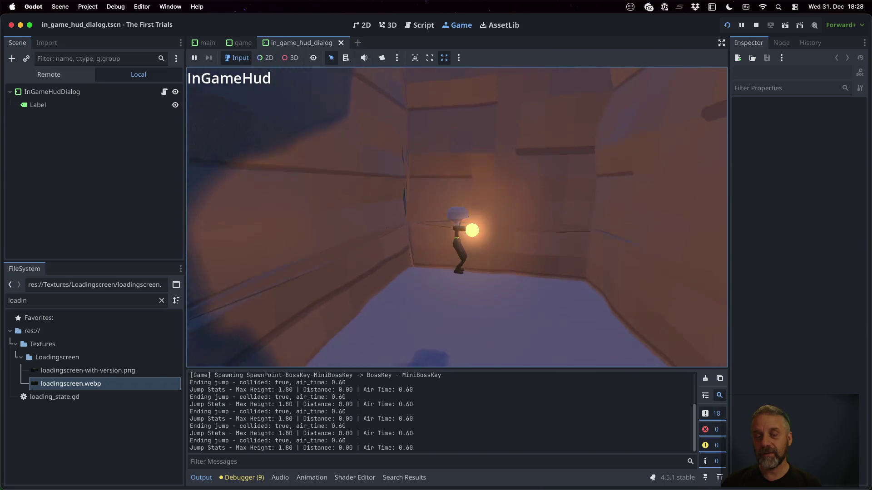
{"action": "key", "text": "space"}
{"action": "key", "text": "space"}
{"action": "key", "text": "space"}
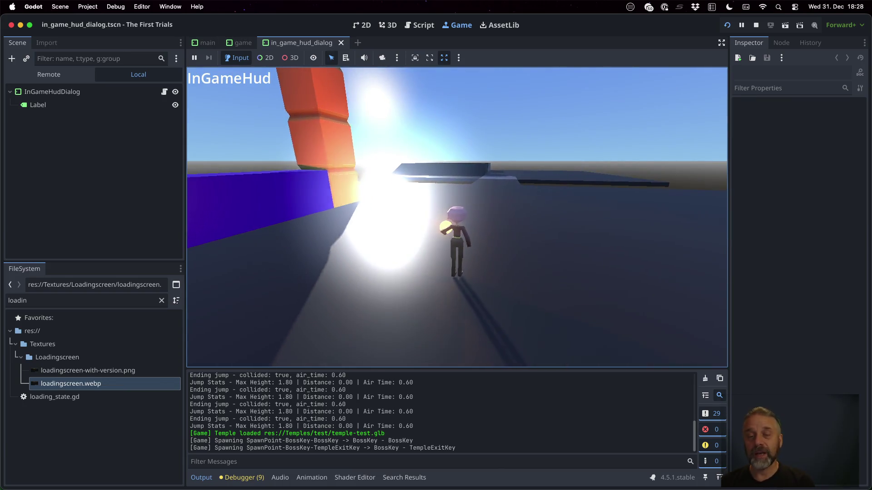
Run and jump across the level, logging kinematic jumps at 1.80 height and 0.60 s air time
{"action": "key", "text": "space"}
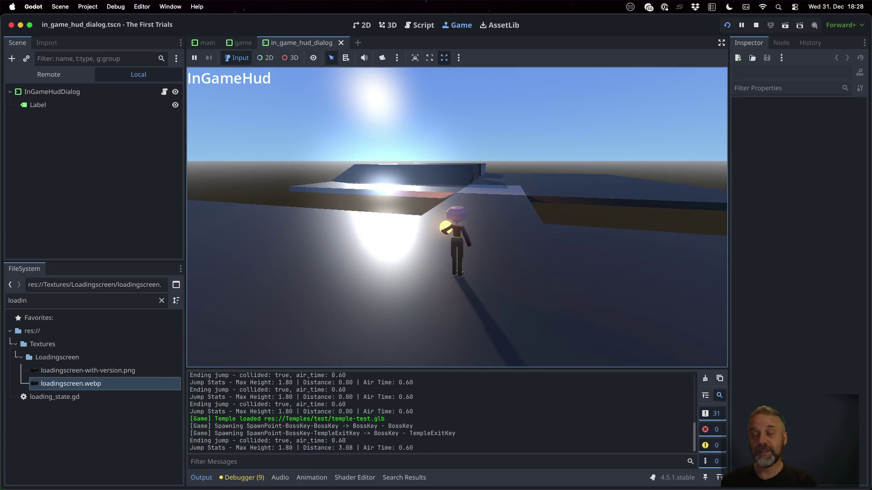
{"action": "key", "text": "space"}
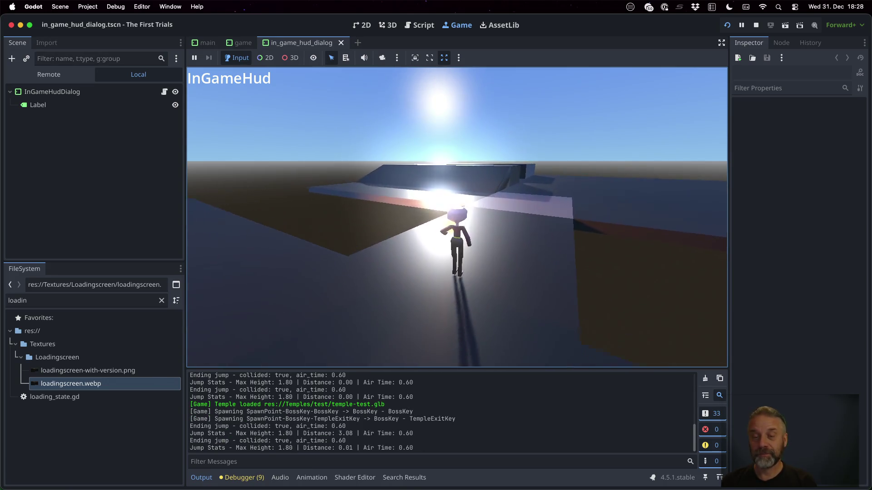
{"action": "key", "text": "space"}
{"action": "key", "text": "space"}
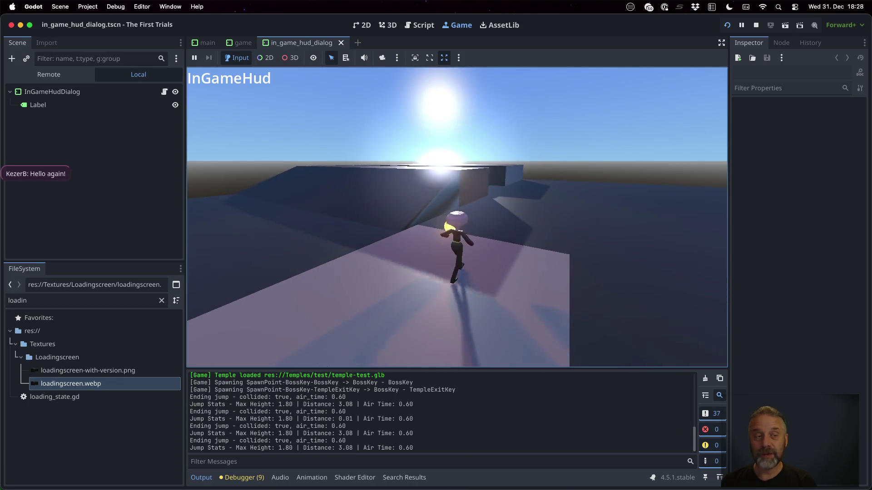
{"action": "key", "text": "w"}
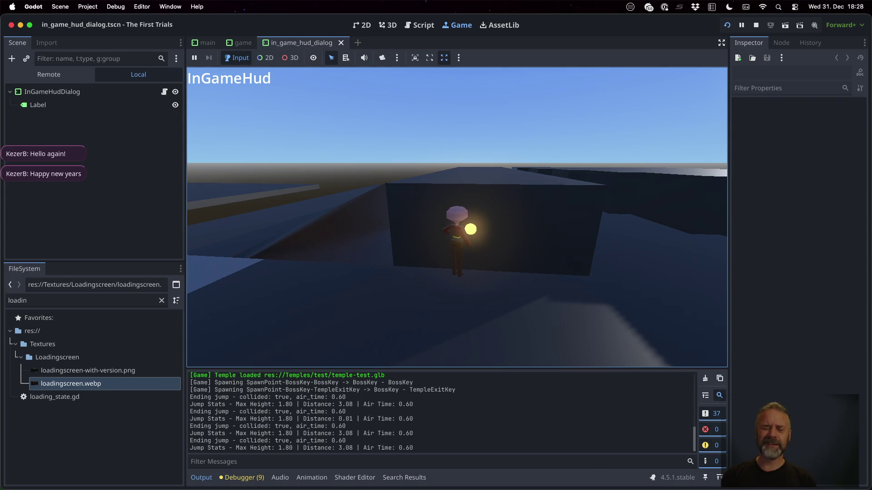
{"action": "key", "text": "space"}
{"action": "key", "text": "space"}
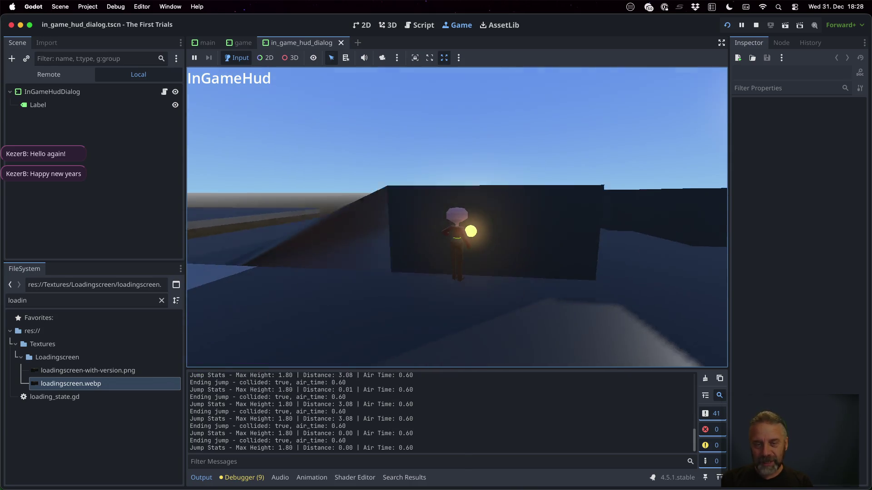
{"action": "key", "text": "space"}
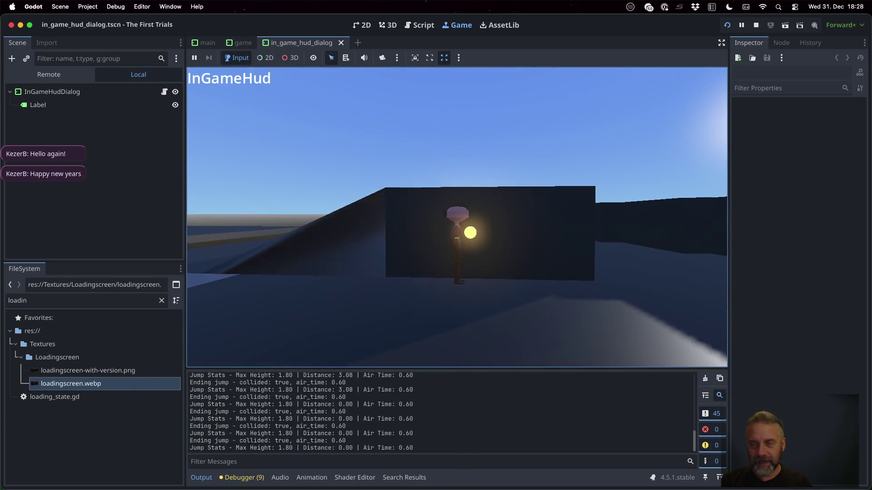
{"action": "key", "text": "space"}
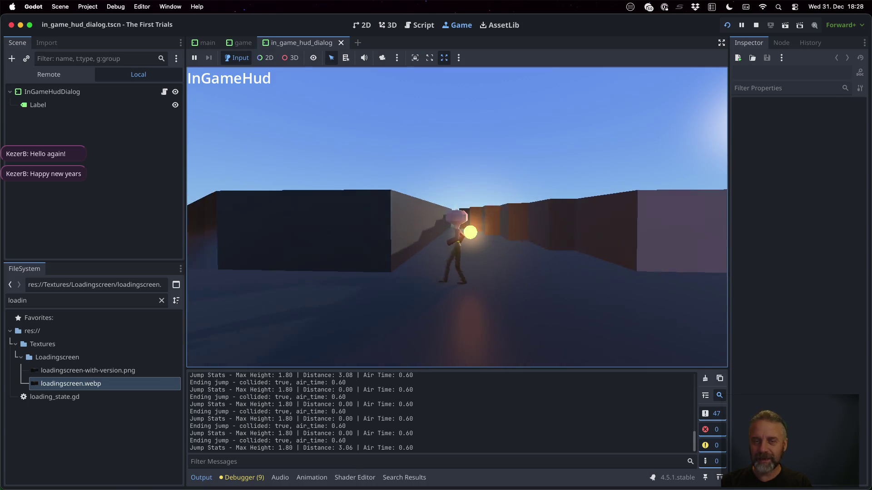
Keep jumping along the wall with distances up to 3.08, then switch spaces to Sublime Merge
{"action": "key", "text": "space"}
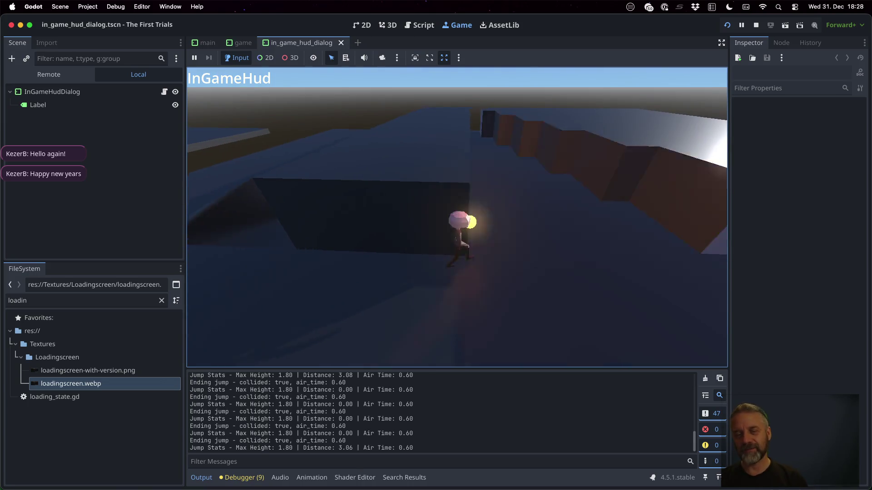
{"action": "key", "text": "space"}
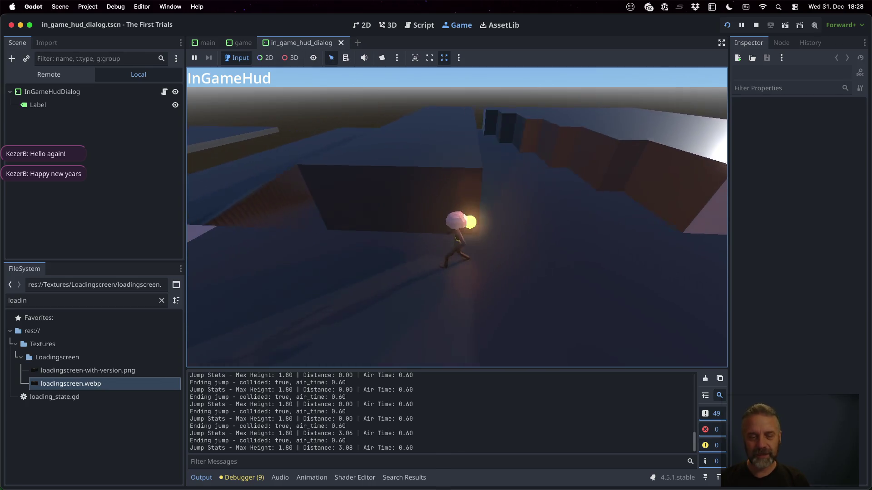
{"action": "key", "text": "Left"}
{"action": "key", "text": "w"}
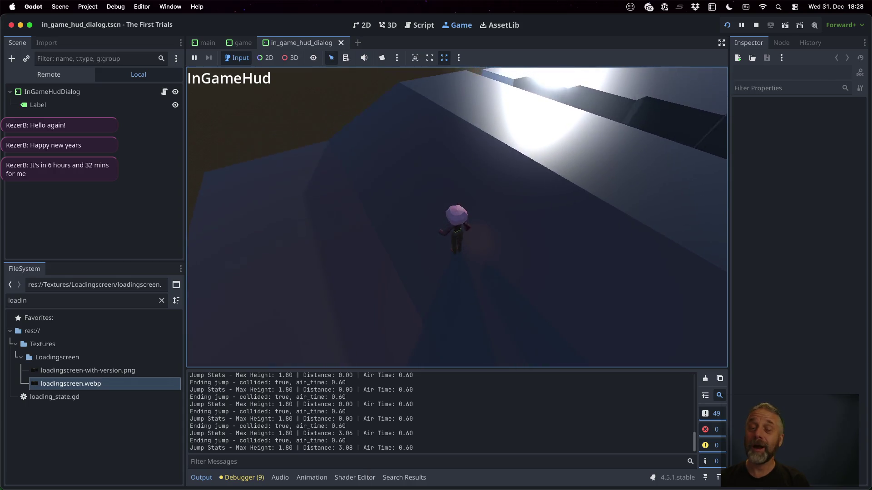
{"action": "key", "text": "Left"}
{"action": "key", "text": "Left"}
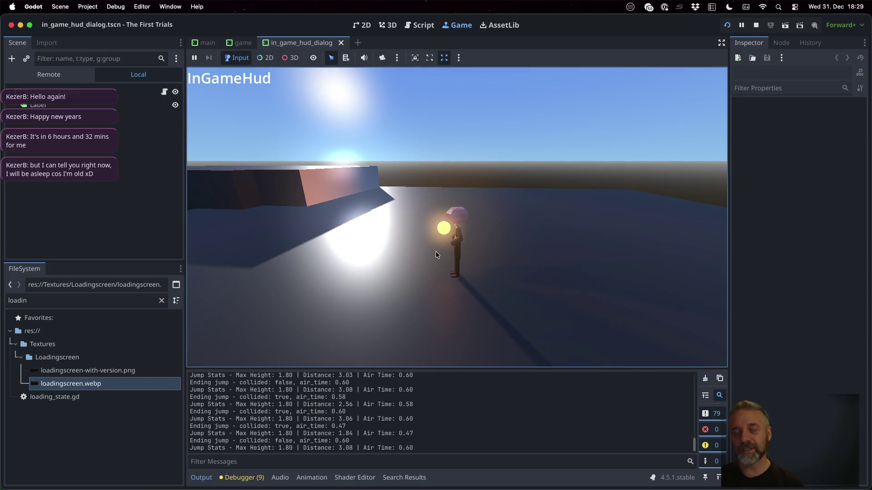
{"action": "key", "text": "ctrl+Right"}
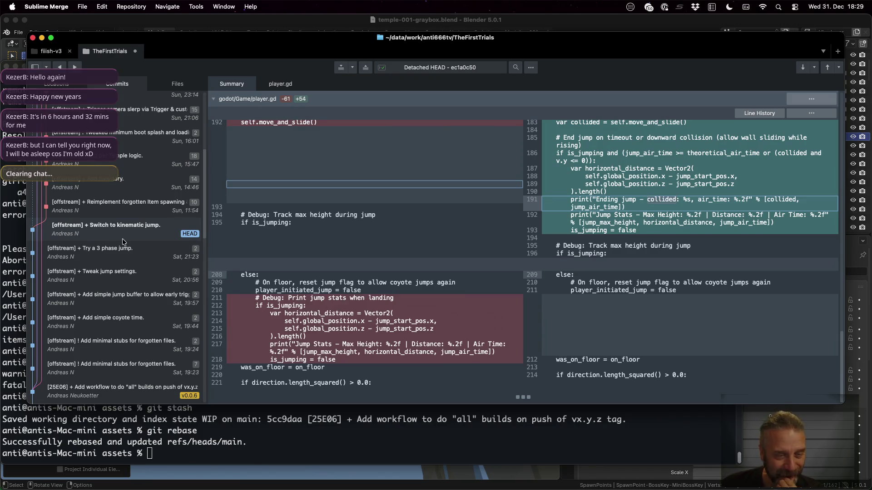
View the 'Reimplement forgotten Item spawning & collecting' commit's diff, then return to Godot
{"action": "left_click", "coordinate": [117, 206]}
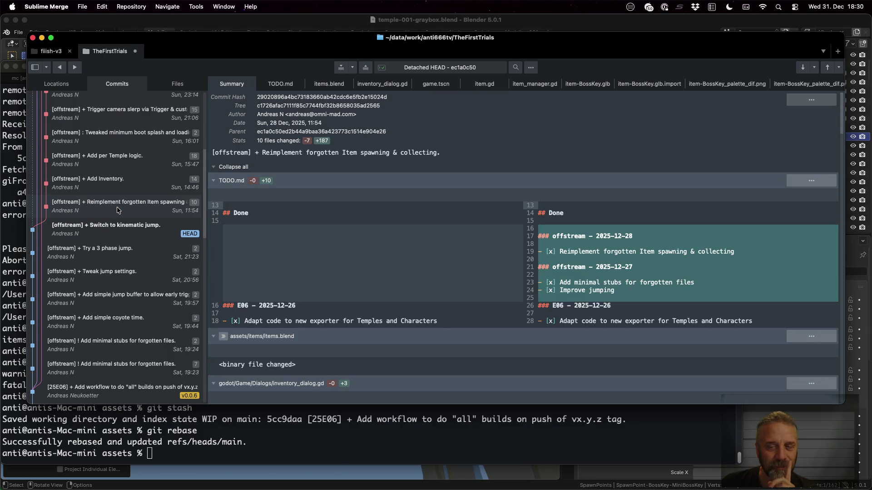
{"action": "scroll", "coordinate": [467, 193], "scroll_direction": "down", "scroll_amount": 5}
{"action": "scroll", "coordinate": [468, 193], "scroll_direction": "down", "scroll_amount": 4}
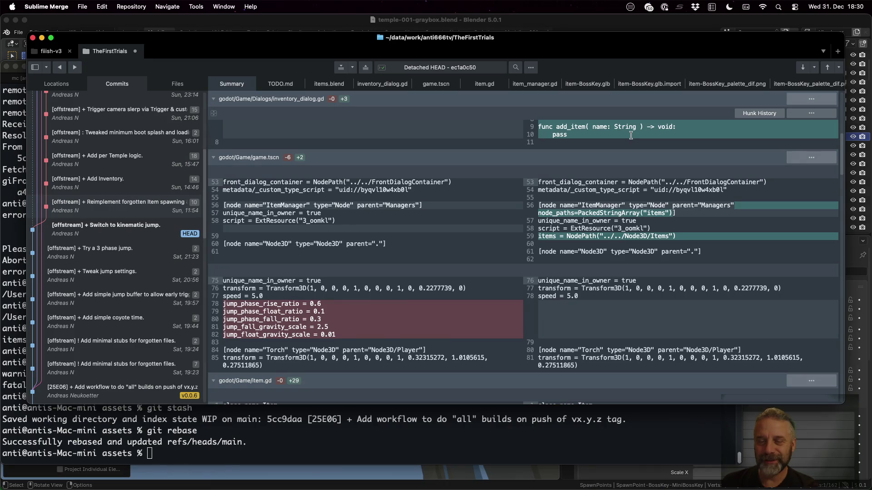
{"action": "key", "text": "super+Tab"}
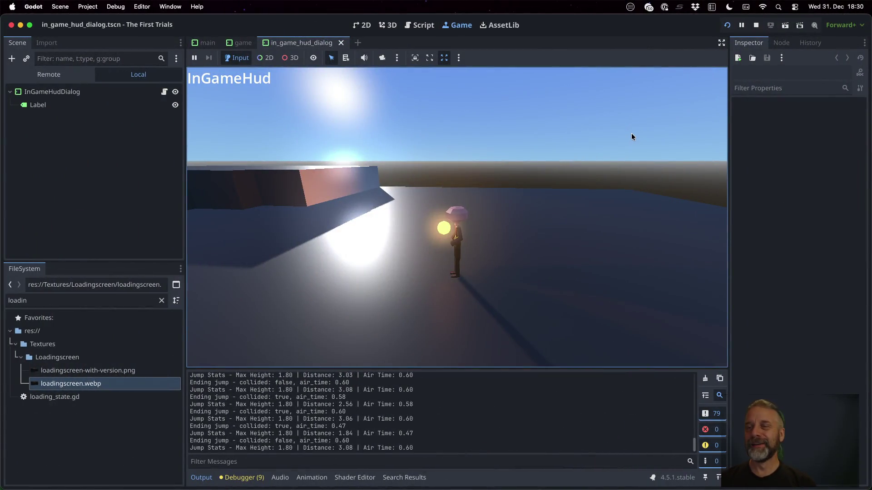
Stop the playtest, show game.gd's commented-out spawn_item call, and return to Sublime Merge
{"action": "left_click", "coordinate": [756, 25]}
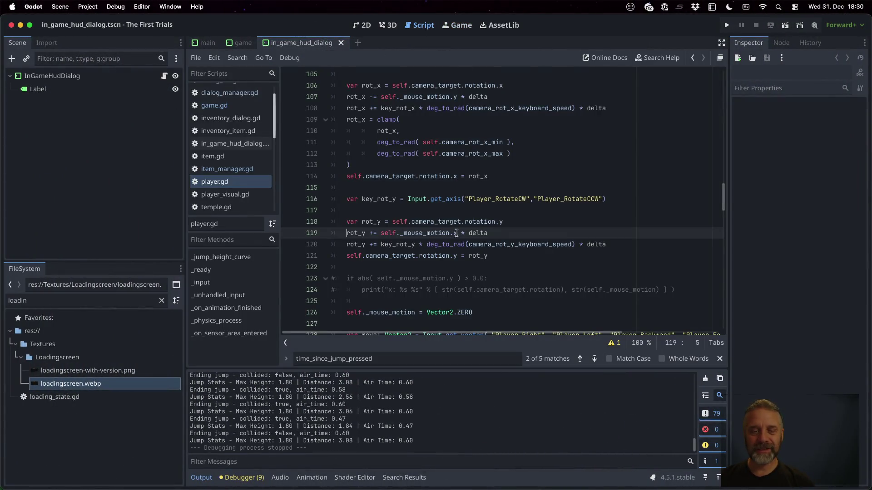
{"action": "left_click", "coordinate": [242, 42]}
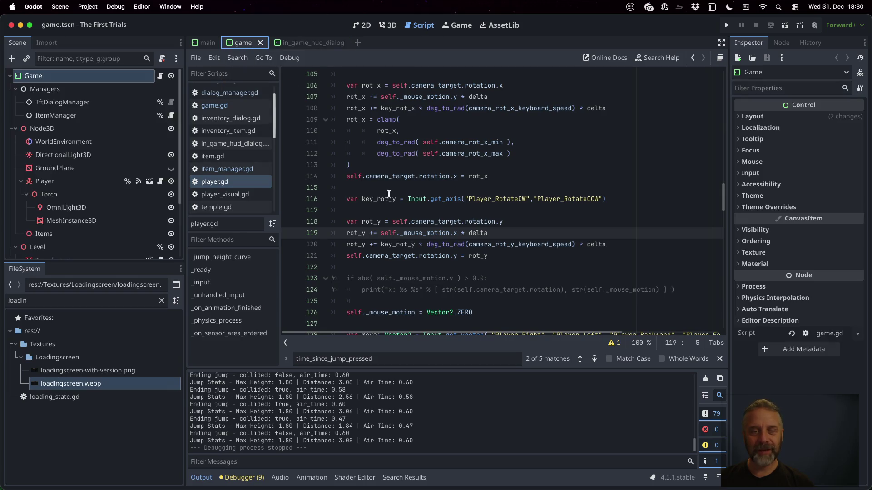
{"action": "scroll", "coordinate": [385, 244], "scroll_direction": "down", "scroll_amount": 4}
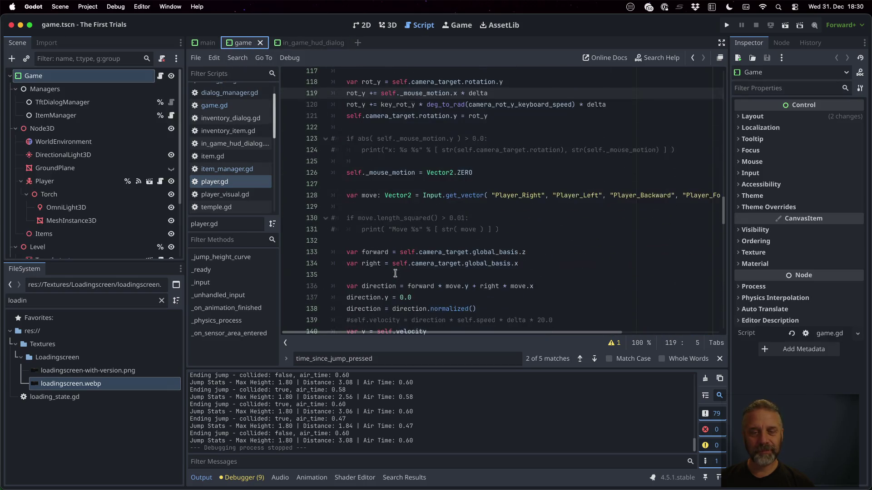
{"action": "left_click", "coordinate": [232, 105]}
{"action": "left_click", "coordinate": [393, 200]}
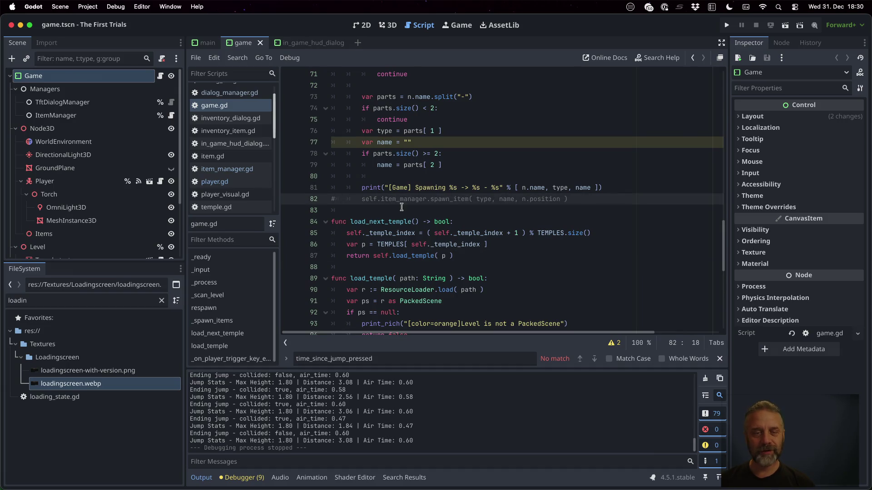
{"action": "key", "text": "super+Tab"}
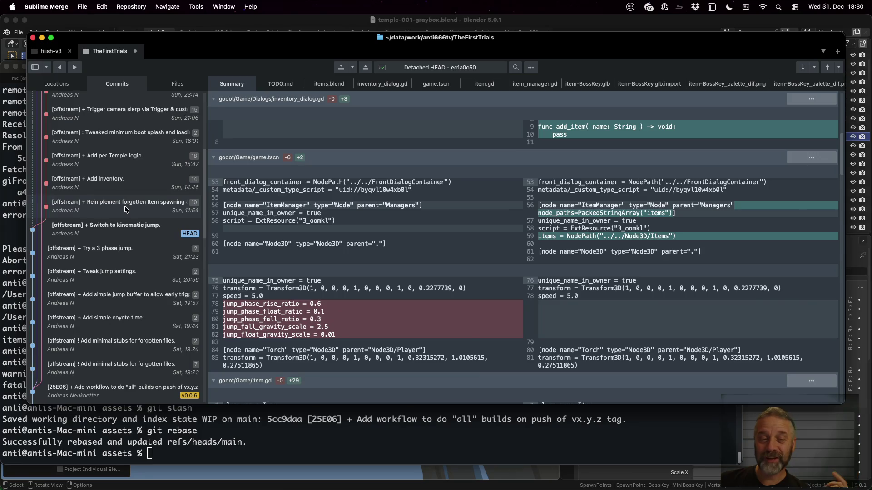
{"action": "scroll", "coordinate": [470, 246], "scroll_direction": "up", "scroll_amount": 5}
{"action": "scroll", "coordinate": [470, 245], "scroll_direction": "up", "scroll_amount": 5}
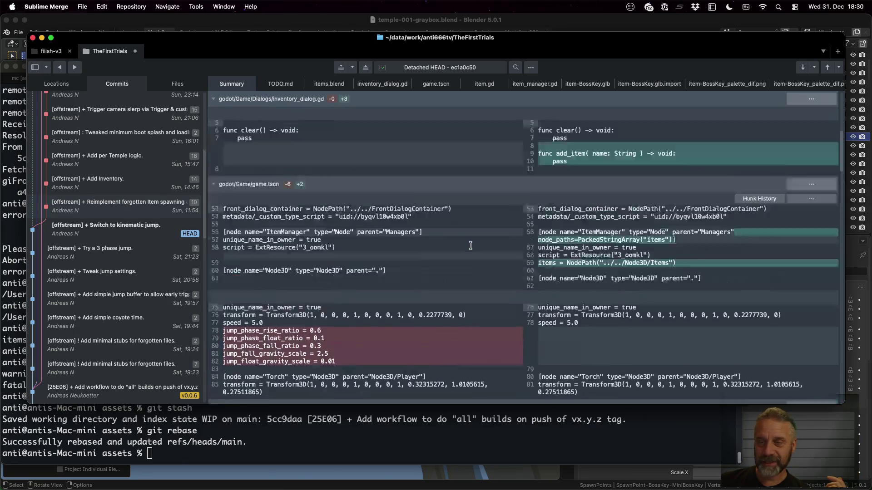
{"action": "scroll", "coordinate": [471, 245], "scroll_direction": "up", "scroll_amount": 3}
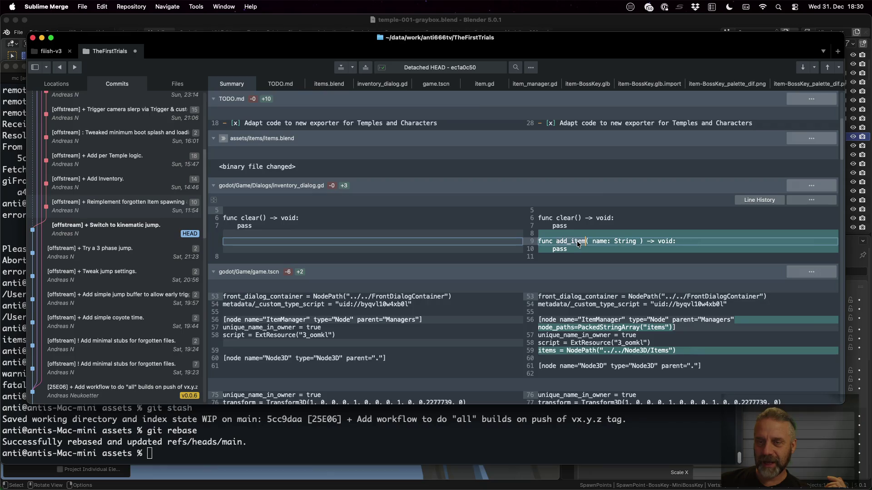
{"action": "scroll", "coordinate": [578, 242], "scroll_direction": "down", "scroll_amount": 5}
{"action": "scroll", "coordinate": [578, 242], "scroll_direction": "down", "scroll_amount": 5}
{"action": "scroll", "coordinate": [581, 187], "scroll_direction": "down", "scroll_amount": 3}
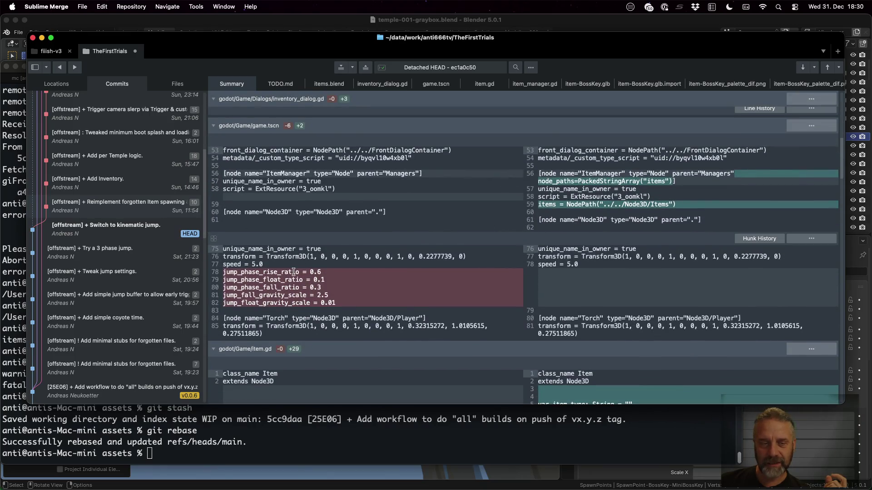
Select the removed jump_phase settings lines in the game.tscn hunk
{"action": "left_click_drag", "start_coordinate": [357, 298], "coordinate": [242, 272]}
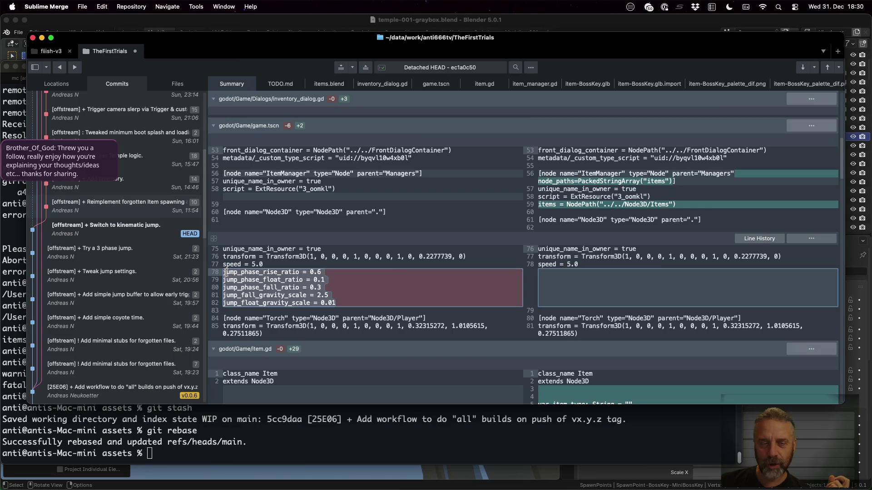
{"action": "scroll", "coordinate": [545, 266], "scroll_direction": "down", "scroll_amount": 5}
{"action": "scroll", "coordinate": [616, 267], "scroll_direction": "down", "scroll_amount": 5}
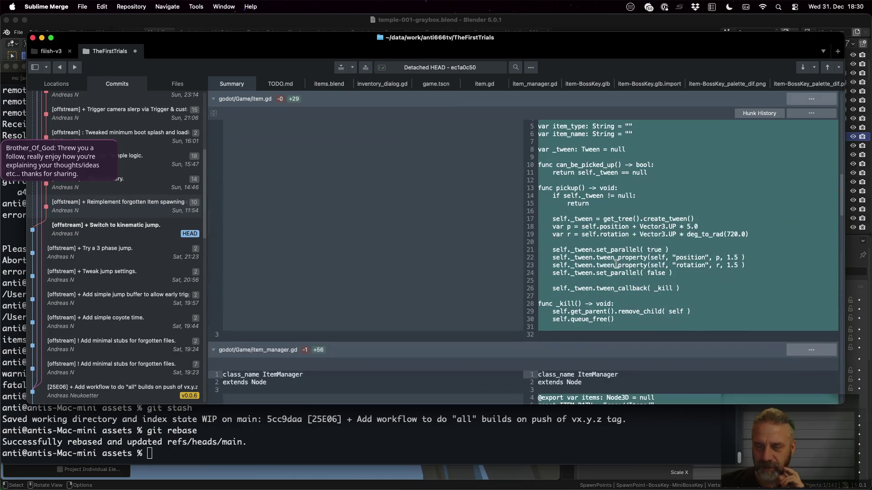
{"action": "scroll", "coordinate": [700, 269], "scroll_direction": "up", "scroll_amount": 3}
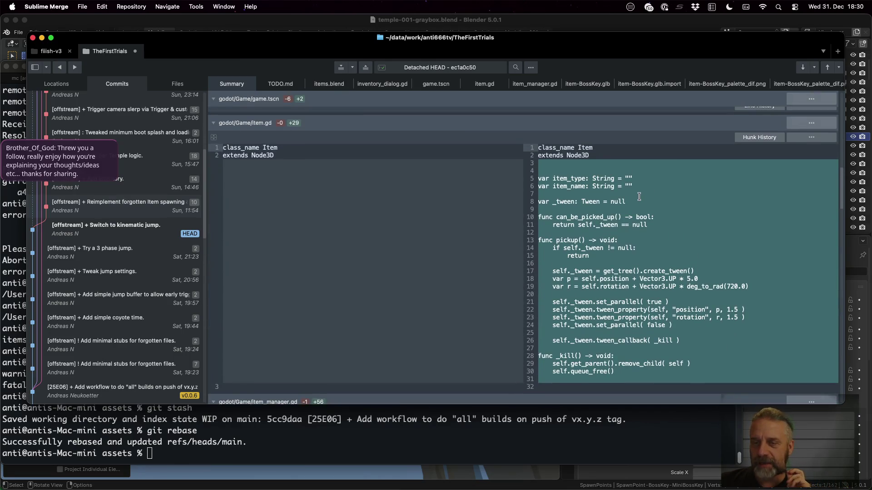
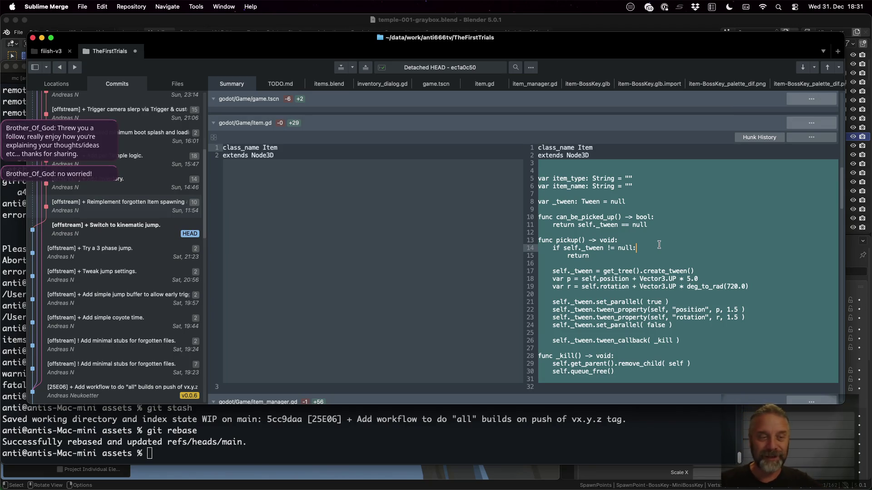
{"action": "scroll", "coordinate": [659, 245], "scroll_direction": "down", "scroll_amount": 3}
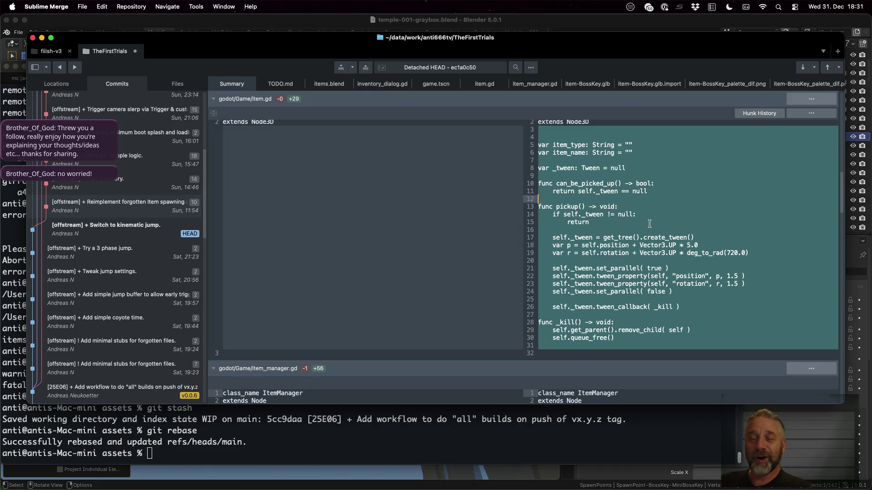
{"action": "scroll", "coordinate": [649, 223], "scroll_direction": "up", "scroll_amount": 3}
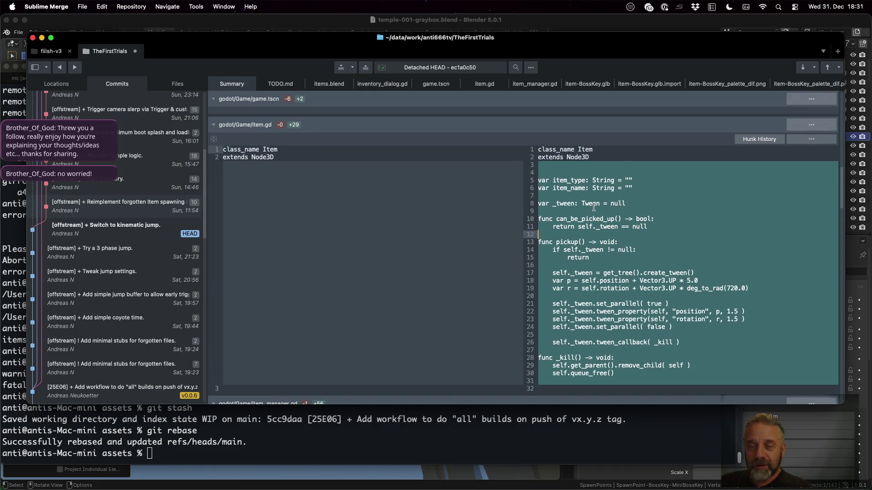
Review the pickup function in item.gd and the item.add_child line in the diff
{"action": "left_click", "coordinate": [585, 218]}
{"action": "scroll", "coordinate": [585, 218], "scroll_direction": "down", "scroll_amount": 2}
{"action": "left_click", "coordinate": [574, 212]}
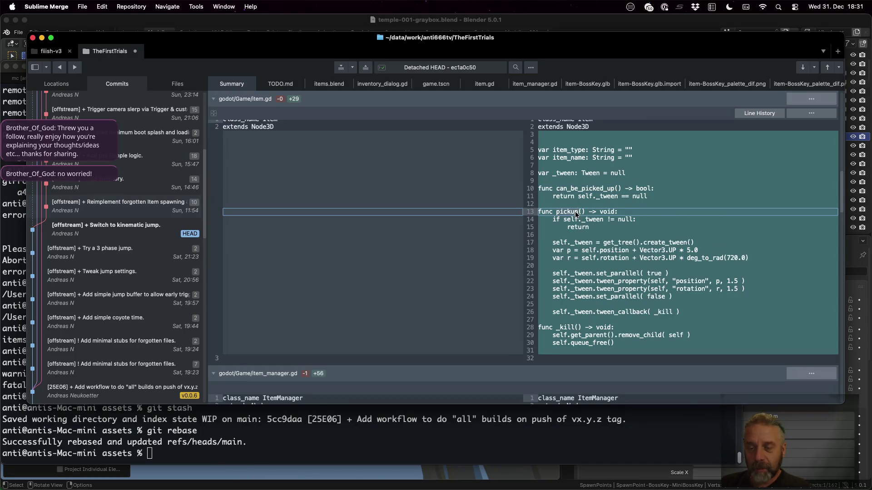
{"action": "scroll", "coordinate": [628, 298], "scroll_direction": "down", "scroll_amount": 5}
{"action": "scroll", "coordinate": [614, 249], "scroll_direction": "down", "scroll_amount": 5}
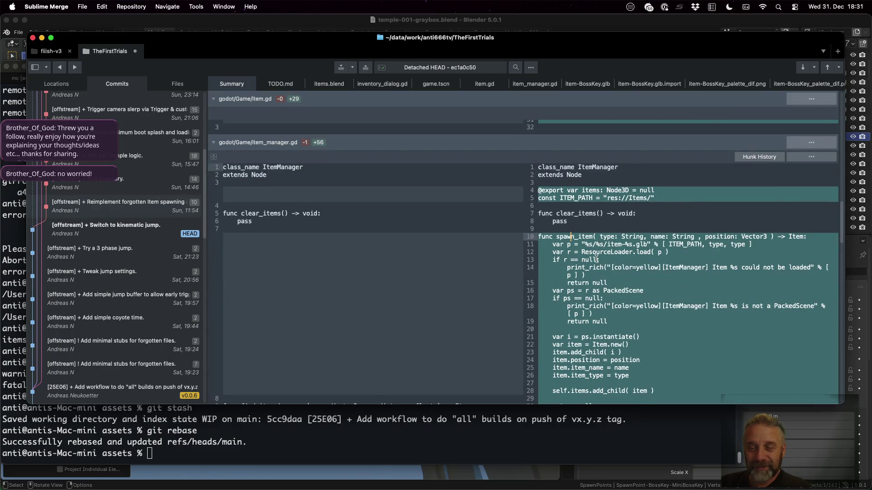
{"action": "scroll", "coordinate": [596, 258], "scroll_direction": "down", "scroll_amount": 2}
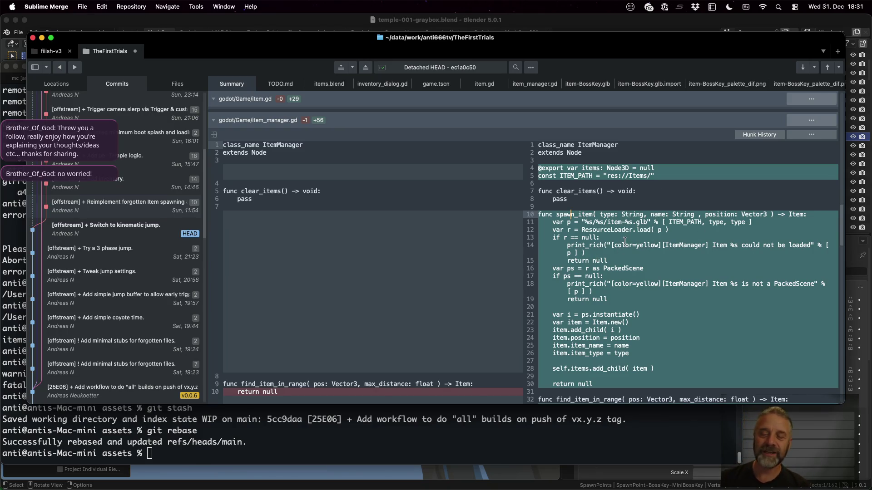
{"action": "scroll", "coordinate": [636, 305], "scroll_direction": "down", "scroll_amount": 3}
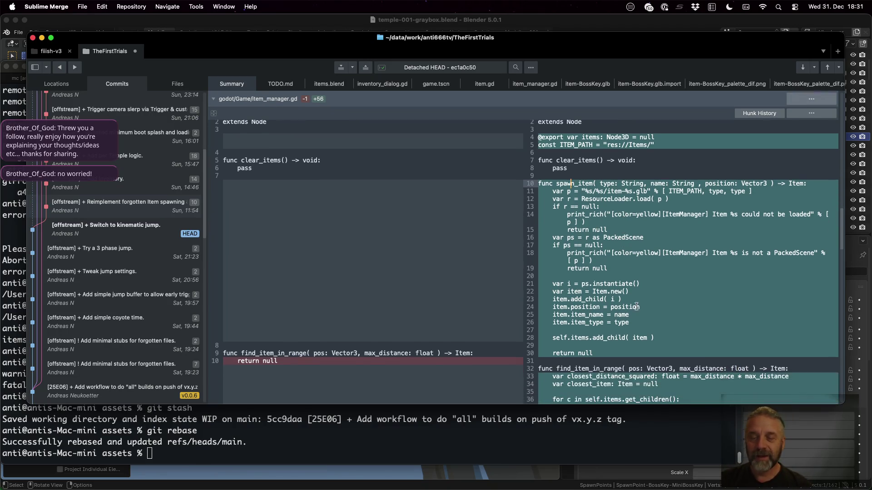
{"action": "left_click", "coordinate": [586, 300]}
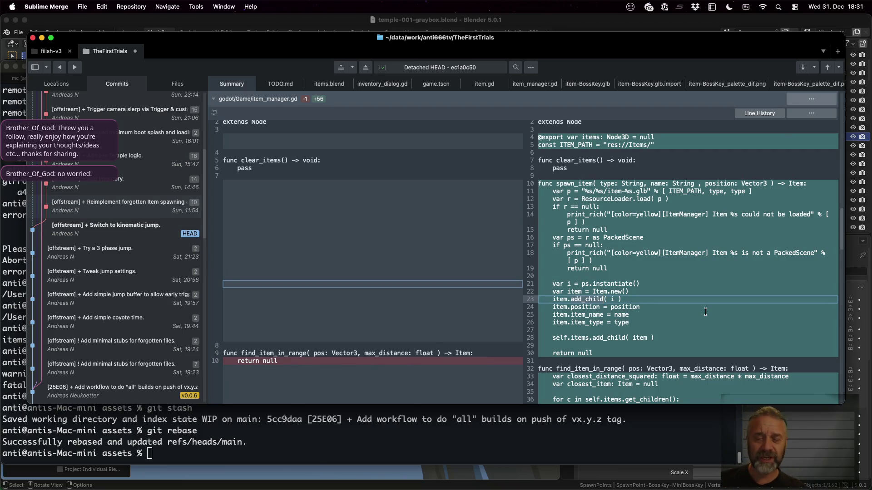
{"action": "scroll", "coordinate": [705, 313], "scroll_direction": "down", "scroll_amount": 5}
{"action": "scroll", "coordinate": [705, 312], "scroll_direction": "down", "scroll_amount": 3}
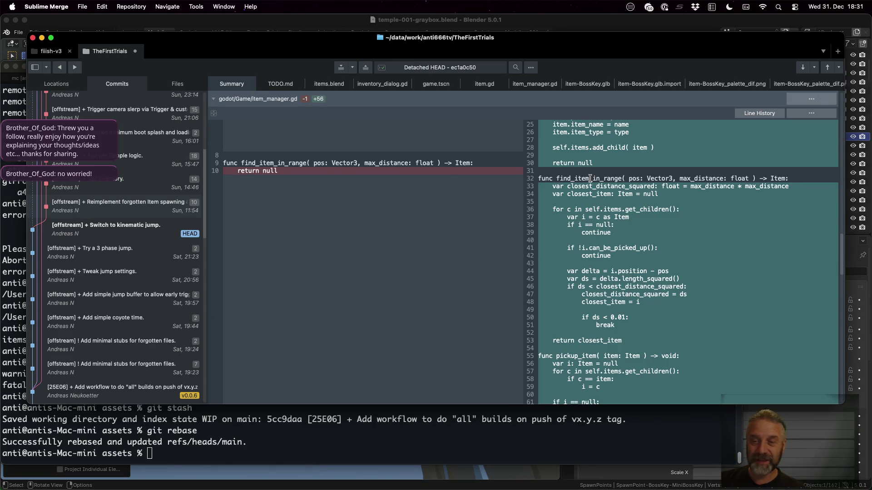
Review find_item_in_range with its max_distance and closest_item return, then bring up the Reimplement forgotten Item spawning commit's actions
{"action": "left_click", "coordinate": [596, 179]}
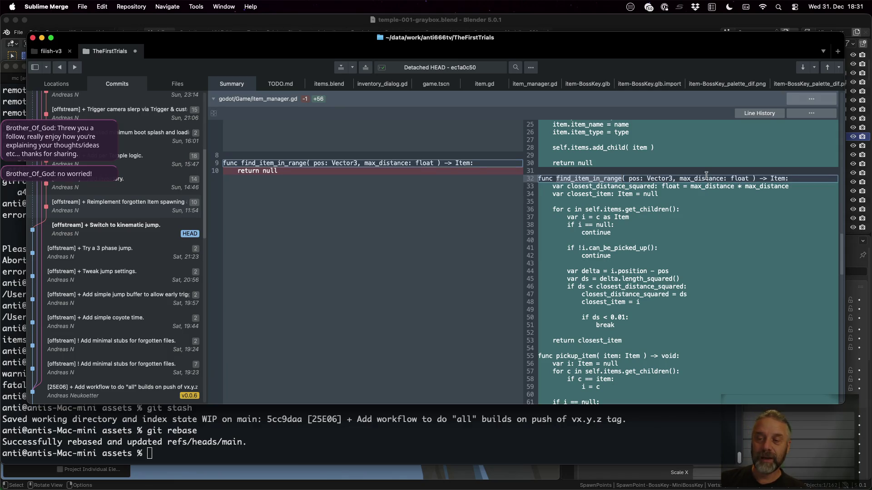
{"action": "double_click", "coordinate": [707, 178]}
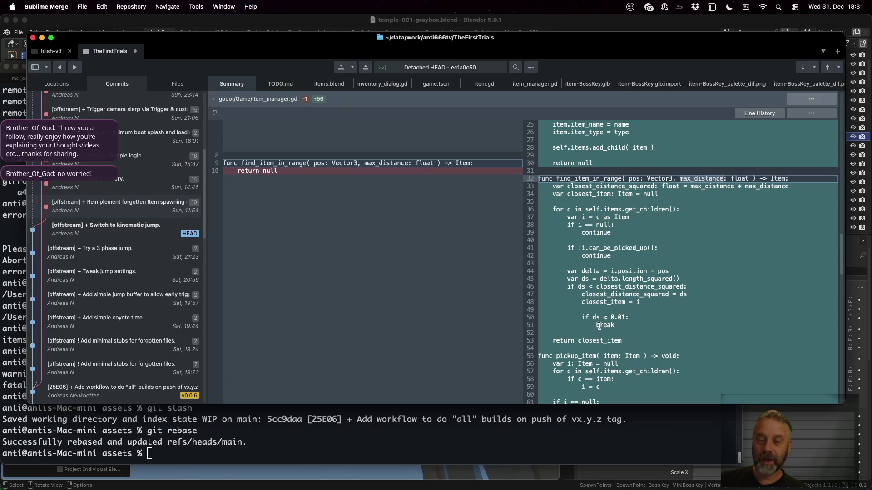
{"action": "left_click", "coordinate": [602, 340]}
{"action": "scroll", "coordinate": [603, 340], "scroll_direction": "down", "scroll_amount": 5}
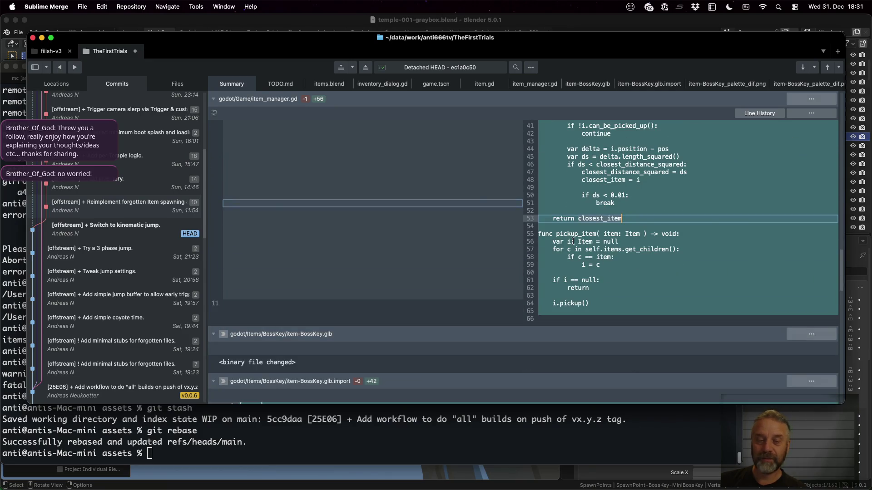
{"action": "scroll", "coordinate": [572, 242], "scroll_direction": "down", "scroll_amount": 5}
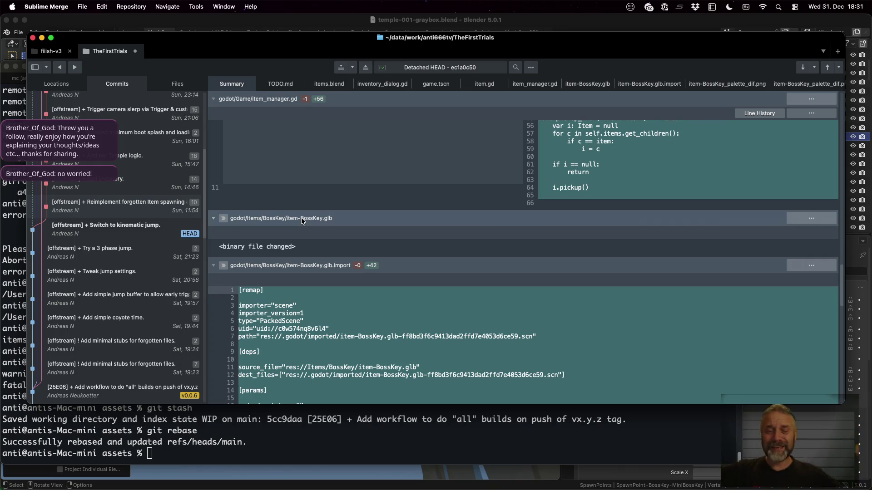
{"action": "scroll", "coordinate": [302, 219], "scroll_direction": "down", "scroll_amount": 5}
{"action": "scroll", "coordinate": [346, 266], "scroll_direction": "down", "scroll_amount": 5}
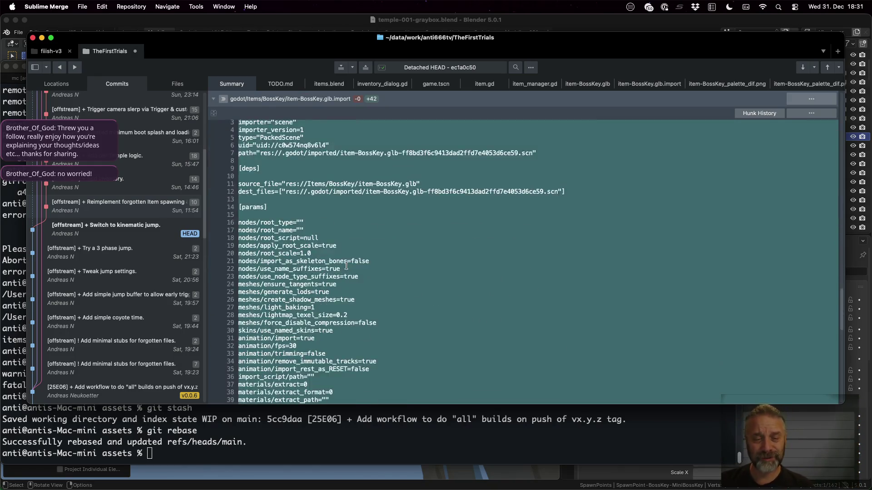
{"action": "scroll", "coordinate": [346, 266], "scroll_direction": "down", "scroll_amount": 8}
{"action": "scroll", "coordinate": [499, 210], "scroll_direction": "down", "scroll_amount": 5}
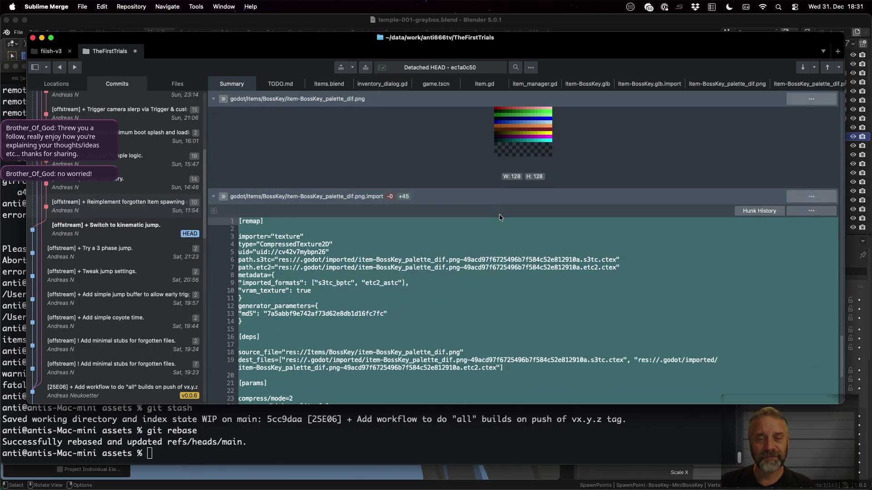
{"action": "scroll", "coordinate": [408, 238], "scroll_direction": "down", "scroll_amount": 8}
{"action": "right_click", "coordinate": [126, 207]}
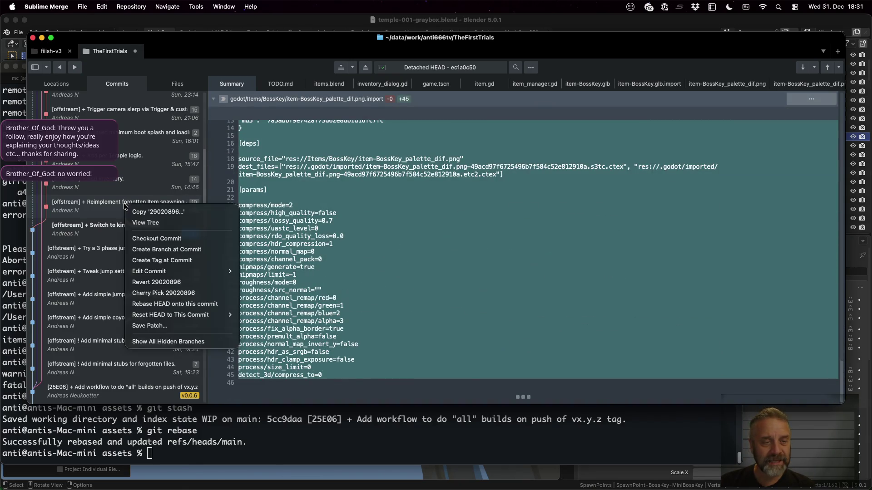
Attempt Checkout Commit, which fails over local game.tscn changes, and bring iTerm2 forward
{"action": "left_click", "coordinate": [170, 239]}
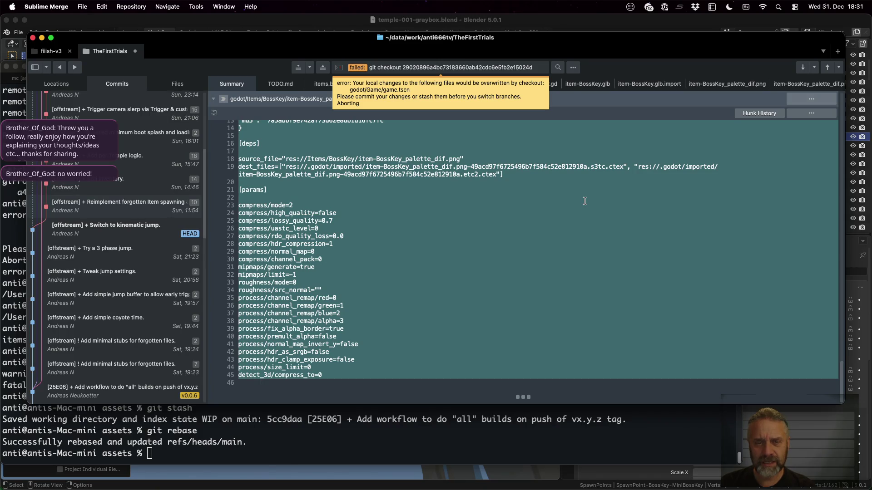
{"action": "left_click", "coordinate": [494, 419]}
{"action": "type", "text": "git diff"}
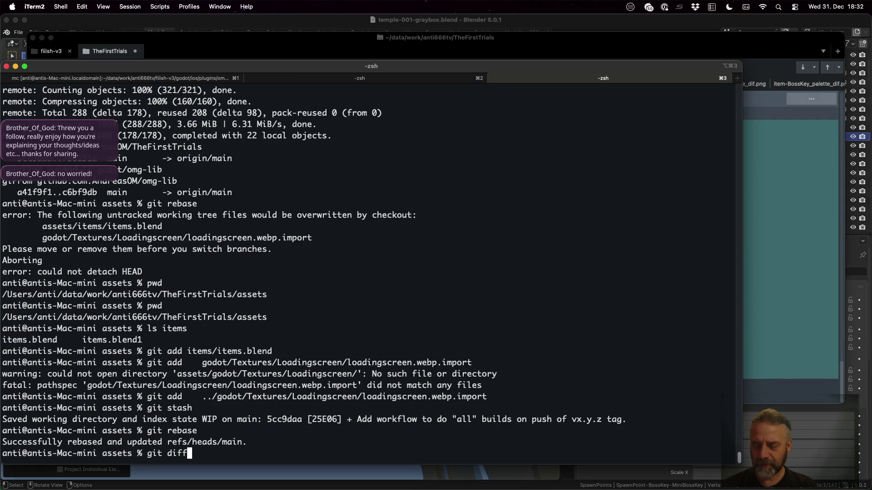
Run git diff and git stash to shelve the local game.tscn changes
{"action": "key", "text": "Return"}
{"action": "type", "text": "git stash"}
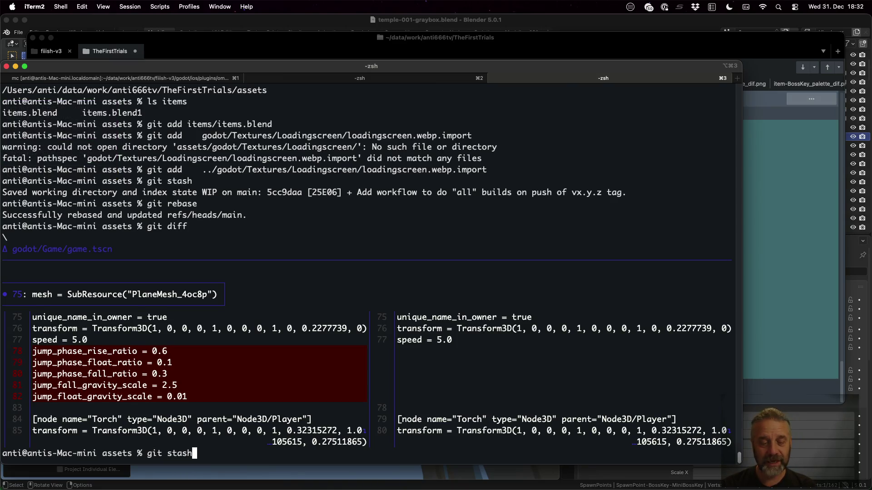
{"action": "key", "text": "Return"}
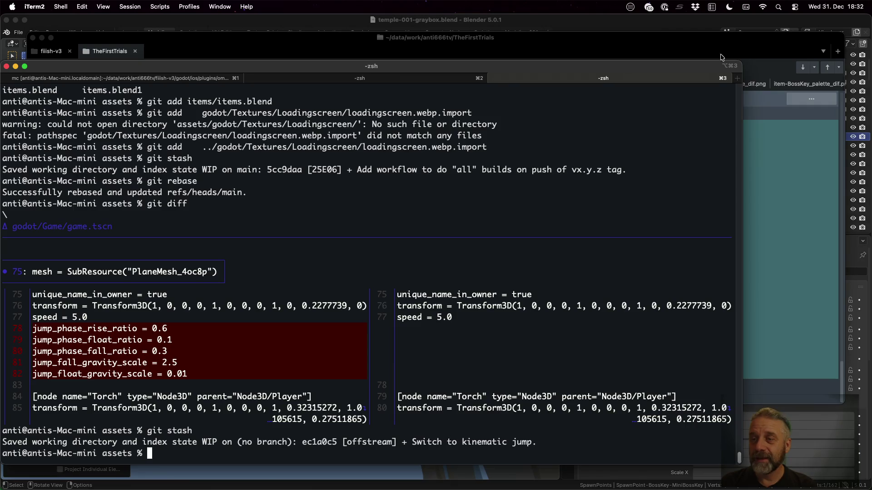
Check out the Reimplement forgotten Item spawning commit in Sublime Merge and switch to Godot
{"action": "left_click", "coordinate": [746, 60]}
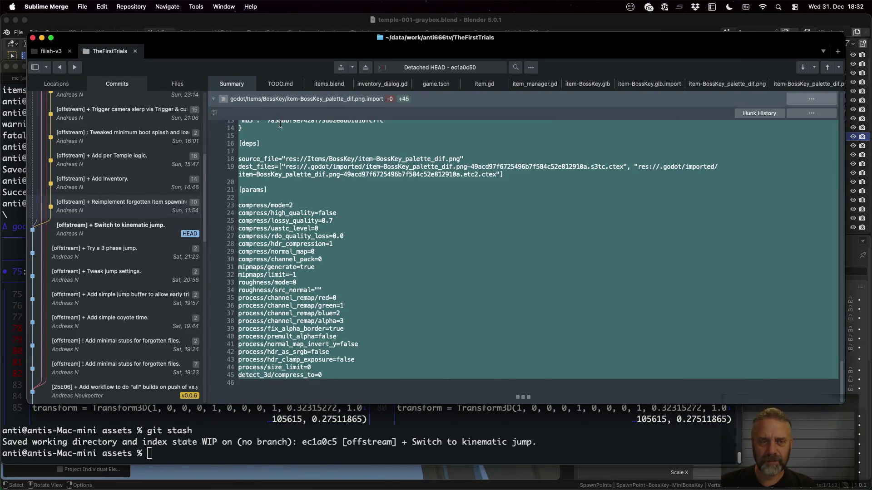
{"action": "right_click", "coordinate": [168, 210]}
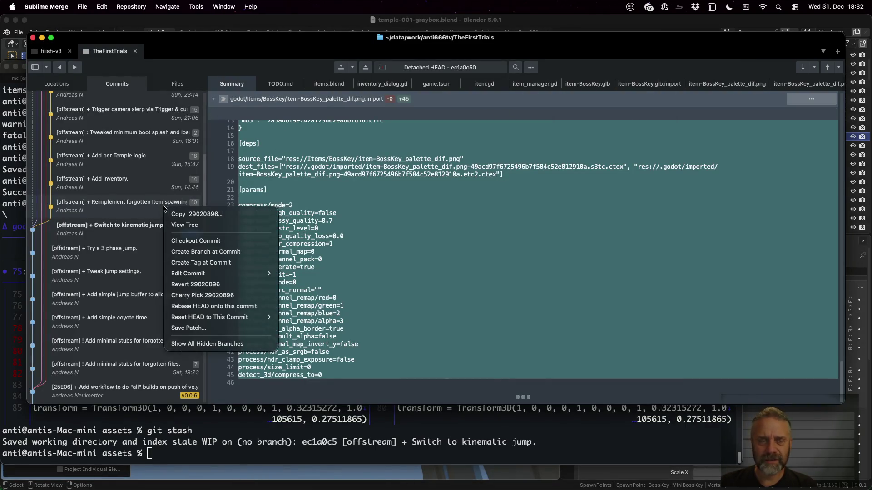
{"action": "left_click", "coordinate": [196, 240]}
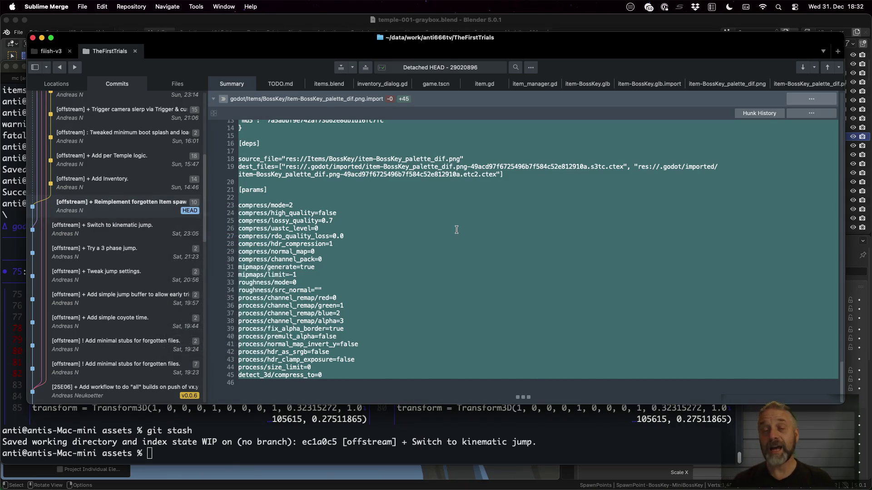
{"action": "key", "text": "super+Tab"}
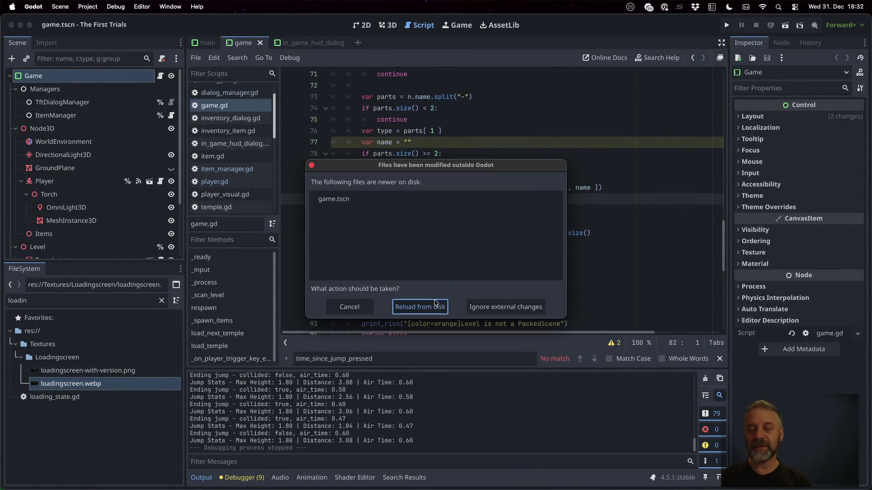
Reload the changed scene and walk the player into the first BossKey to pick it up
{"action": "left_click", "coordinate": [419, 307]}
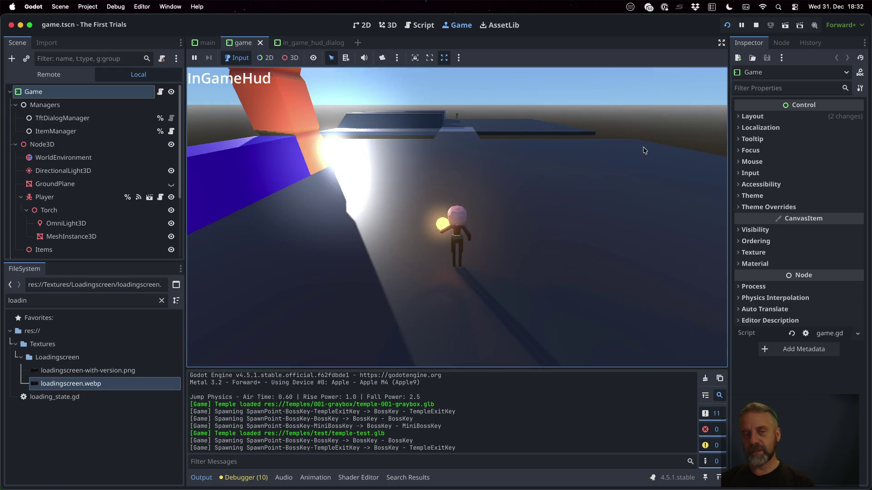
{"action": "key", "text": "a"}
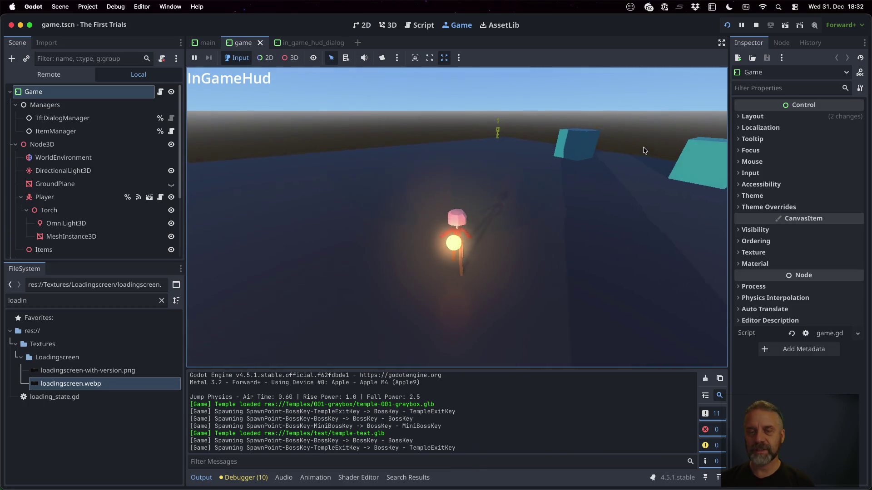
{"action": "key", "text": "a"}
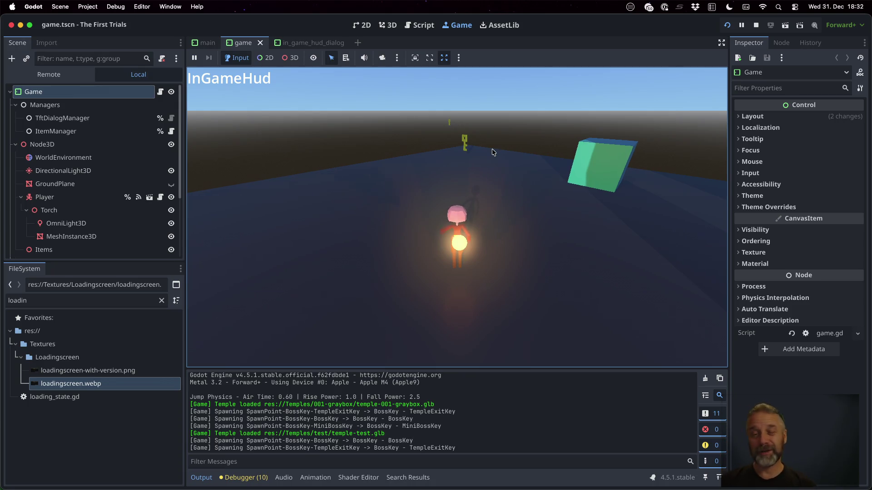
{"action": "key", "text": "w"}
{"action": "key", "text": "w"}
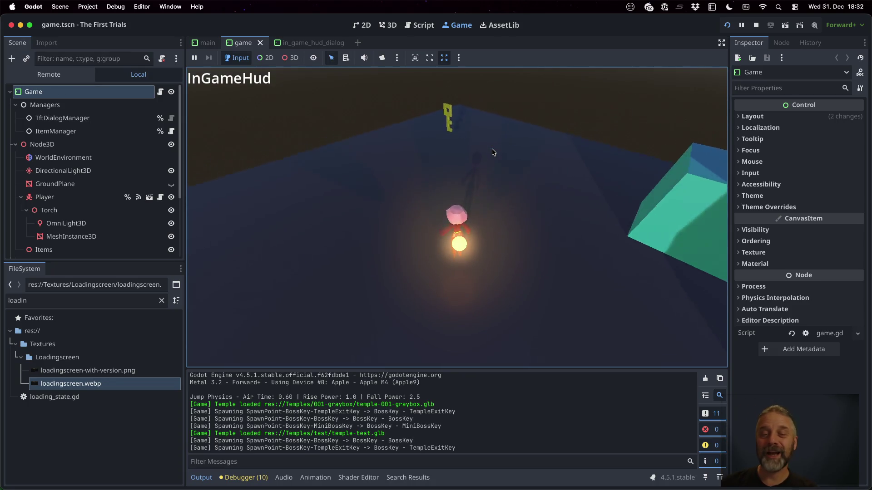
{"action": "key", "text": "w"}
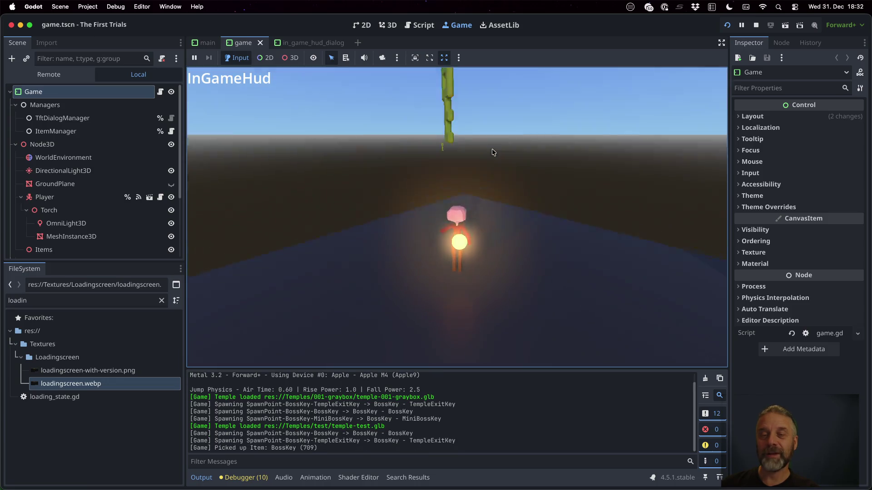
{"action": "key", "text": "w"}
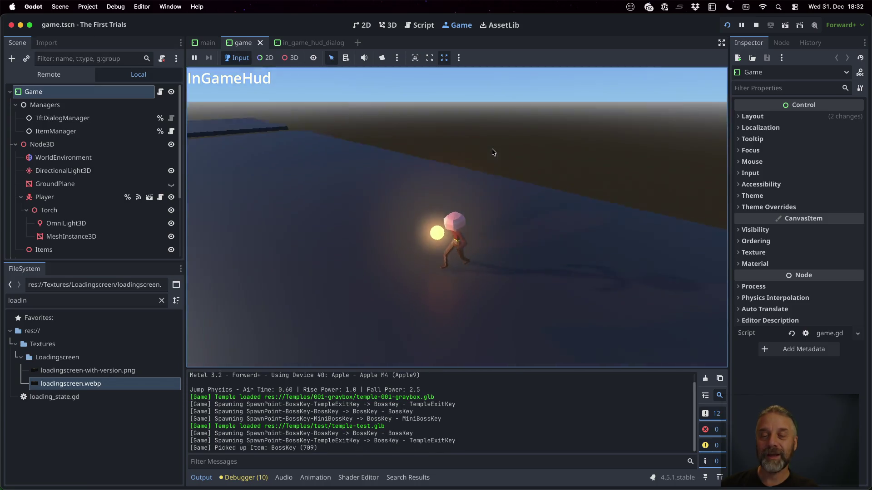
{"action": "key", "text": "space"}
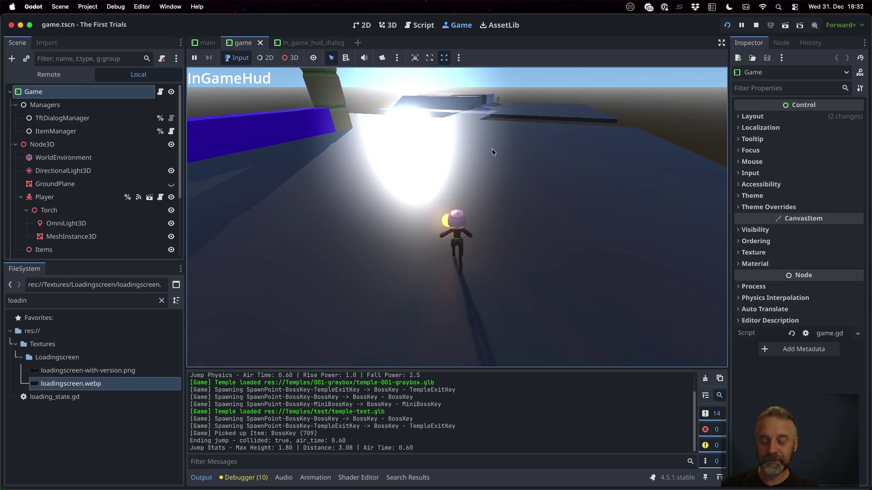
{"action": "key", "text": "s"}
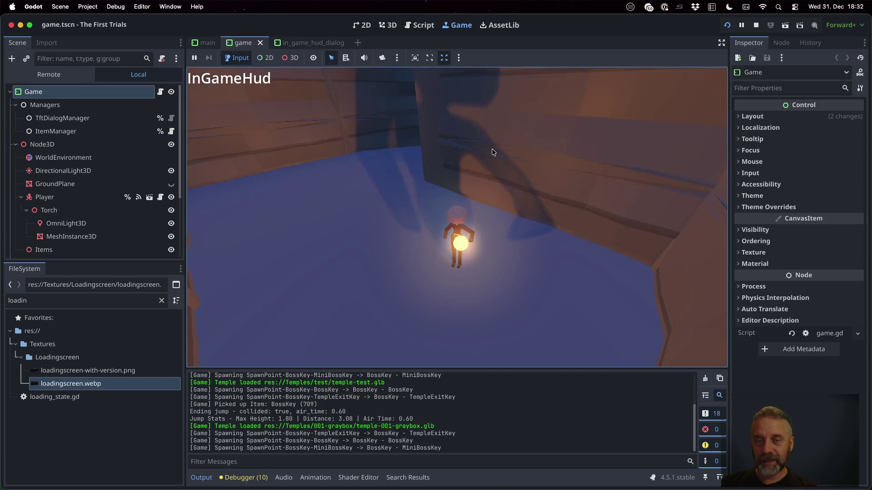
Collect the remaining keys across the temple level, then stop the running game
{"action": "key", "text": "w"}
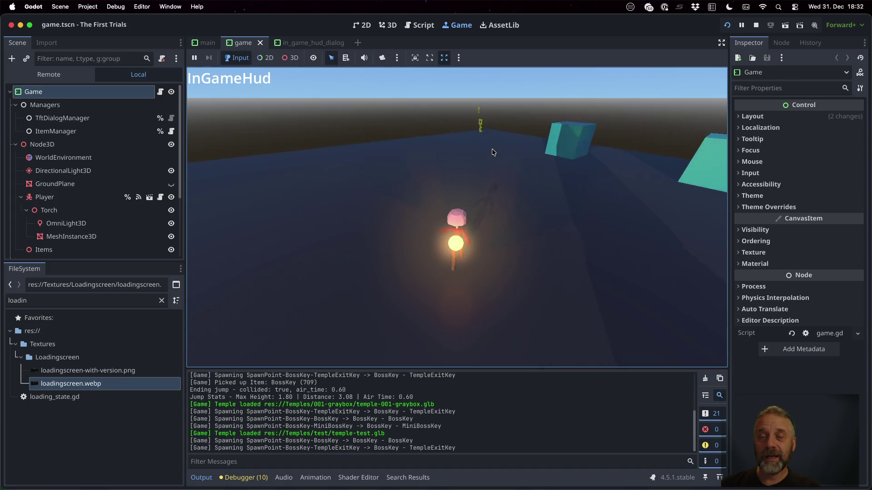
{"action": "key", "text": "w"}
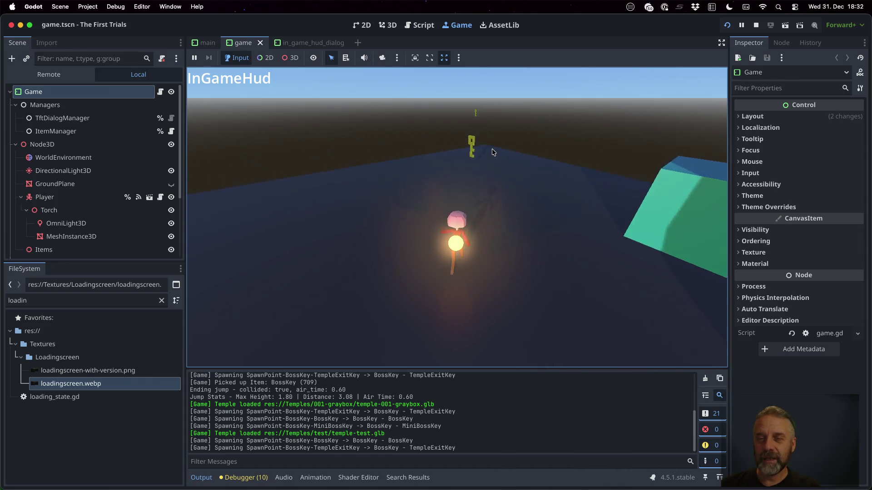
{"action": "key", "text": "w"}
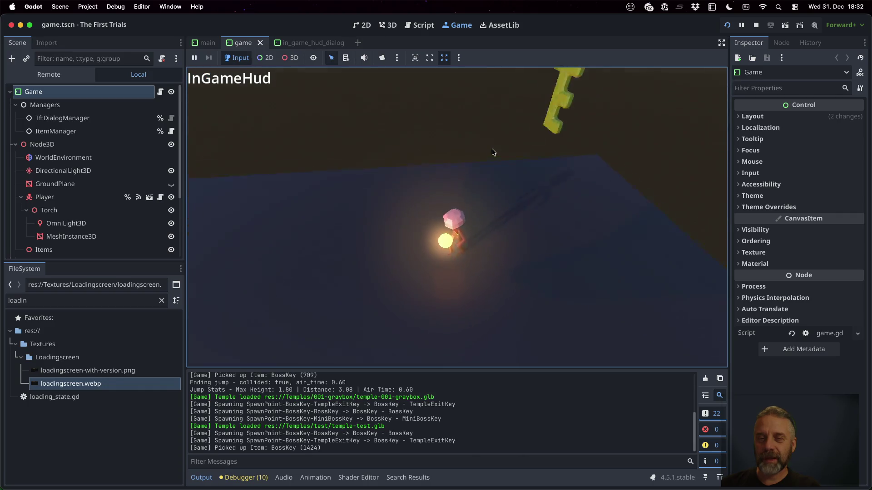
{"action": "key", "text": "w"}
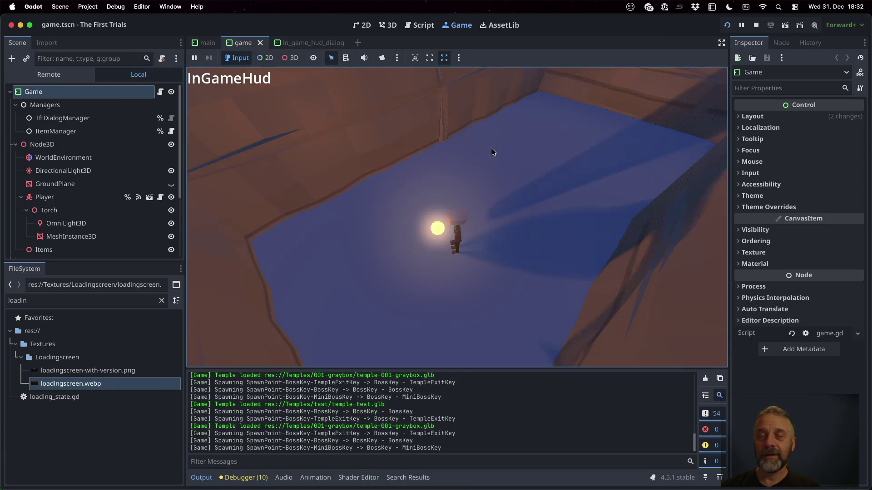
{"action": "key", "text": "s"}
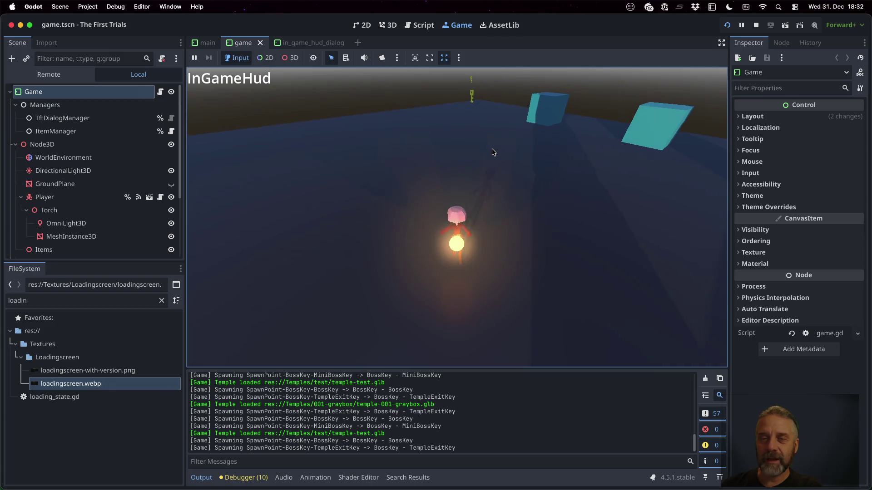
{"action": "key", "text": "w"}
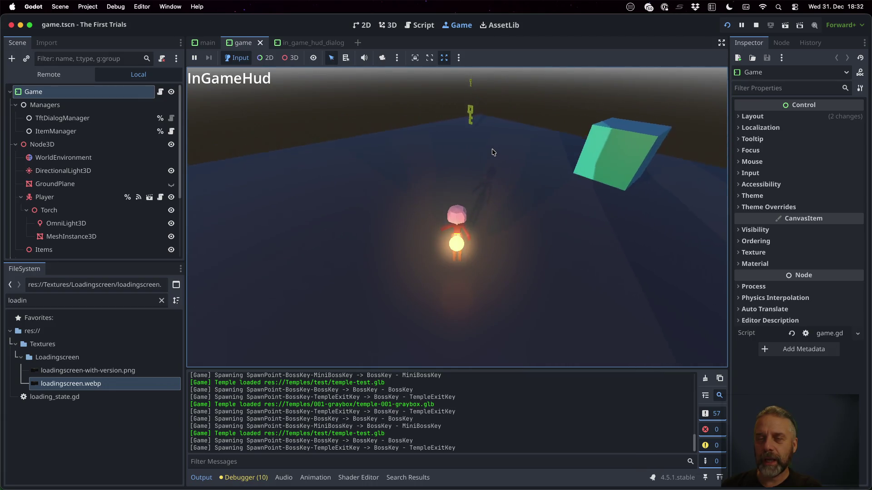
{"action": "key", "text": "w"}
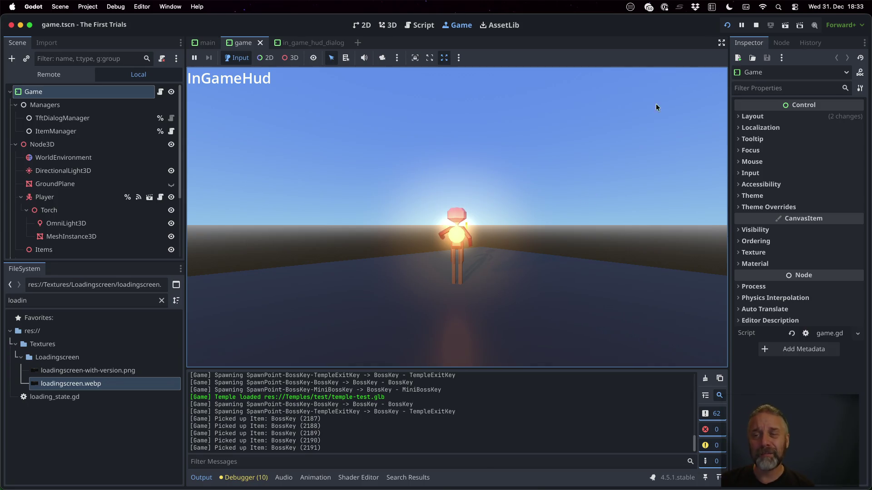
{"action": "left_click", "coordinate": [756, 25]}
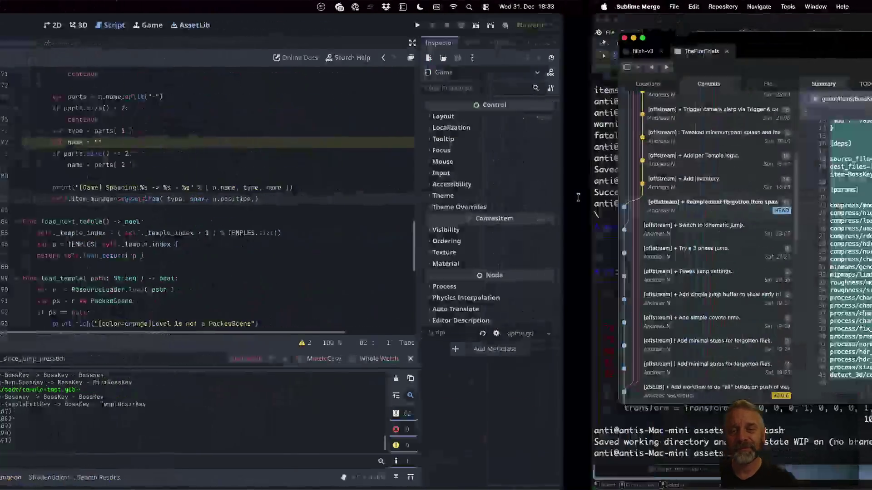
Show the Add Inventory commit's changes and mark lines 8 and 14 of inventory_dialog.gd
{"action": "key", "text": "ctrl+Right"}
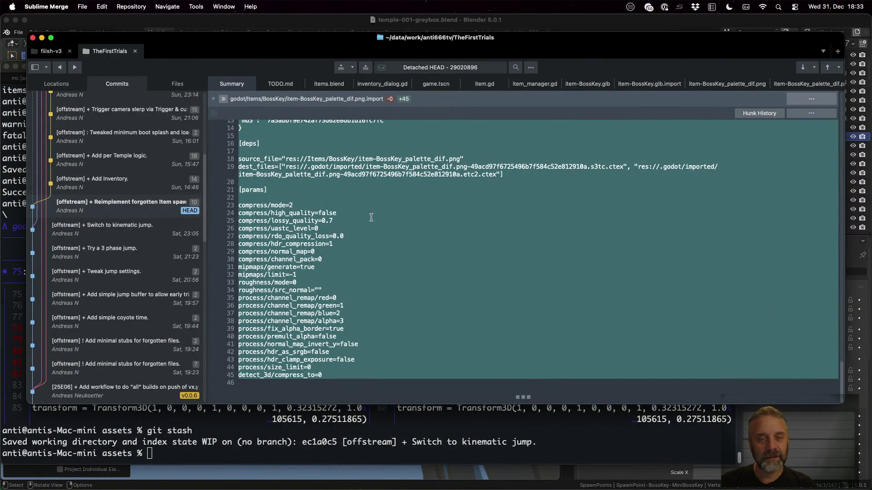
{"action": "left_click", "coordinate": [113, 180]}
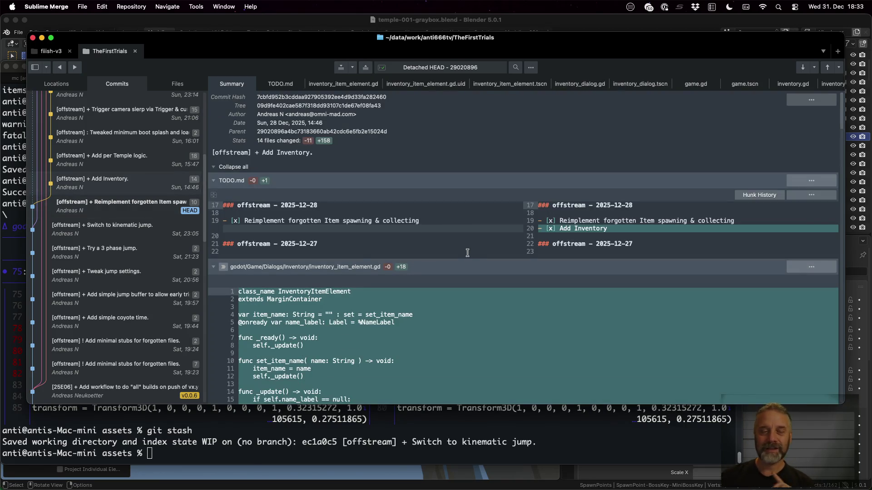
{"action": "scroll", "coordinate": [468, 256], "scroll_direction": "down", "scroll_amount": 1}
{"action": "scroll", "coordinate": [468, 255], "scroll_direction": "down", "scroll_amount": 1}
{"action": "scroll", "coordinate": [468, 255], "scroll_direction": "down", "scroll_amount": 1}
{"action": "scroll", "coordinate": [468, 255], "scroll_direction": "down", "scroll_amount": 1}
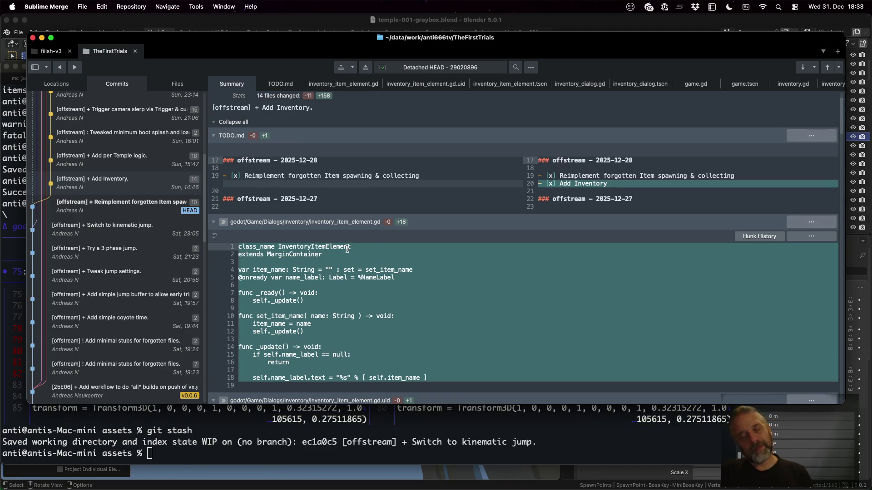
{"action": "scroll", "coordinate": [346, 249], "scroll_direction": "down", "scroll_amount": 2}
{"action": "scroll", "coordinate": [347, 250], "scroll_direction": "down", "scroll_amount": 3}
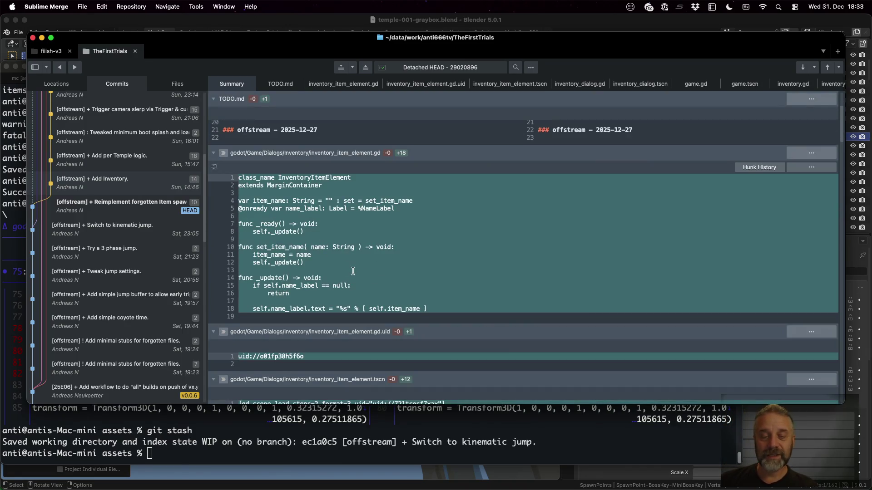
{"action": "scroll", "coordinate": [346, 250], "scroll_direction": "down", "scroll_amount": 4}
{"action": "scroll", "coordinate": [347, 250], "scroll_direction": "down", "scroll_amount": 3}
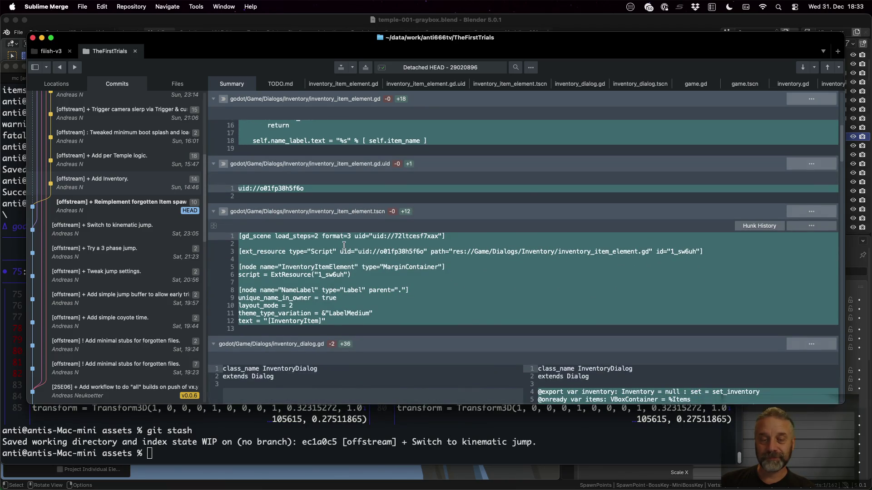
{"action": "scroll", "coordinate": [347, 249], "scroll_direction": "down", "scroll_amount": 3}
{"action": "scroll", "coordinate": [346, 249], "scroll_direction": "down", "scroll_amount": 3}
{"action": "scroll", "coordinate": [347, 249], "scroll_direction": "down", "scroll_amount": 2}
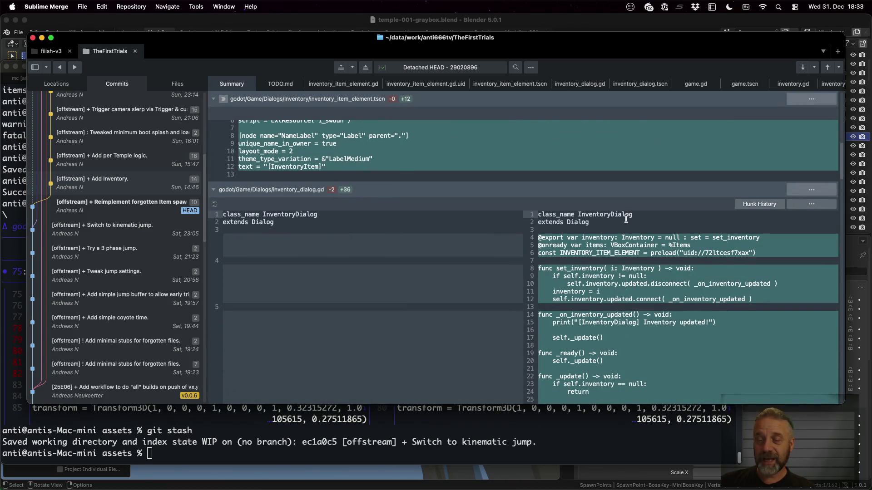
{"action": "scroll", "coordinate": [624, 227], "scroll_direction": "down", "scroll_amount": 4}
{"action": "scroll", "coordinate": [624, 227], "scroll_direction": "down", "scroll_amount": 4}
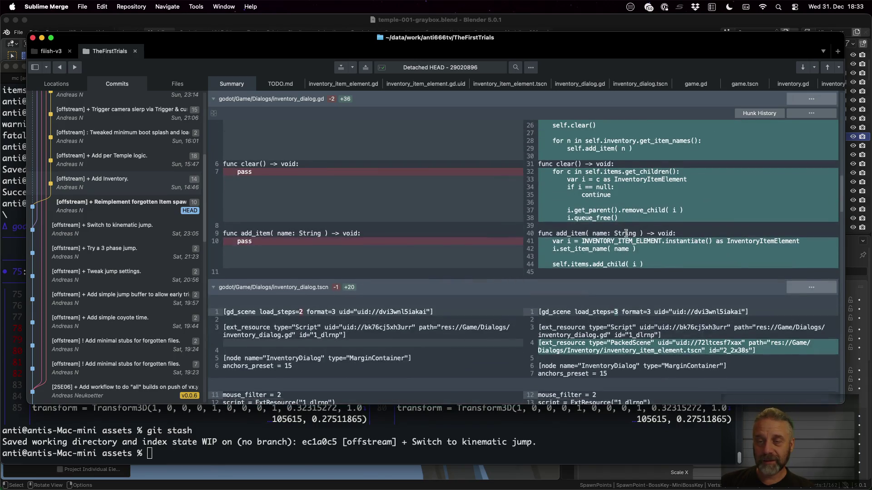
{"action": "scroll", "coordinate": [625, 233], "scroll_direction": "up", "scroll_amount": 5}
{"action": "scroll", "coordinate": [625, 233], "scroll_direction": "up", "scroll_amount": 4}
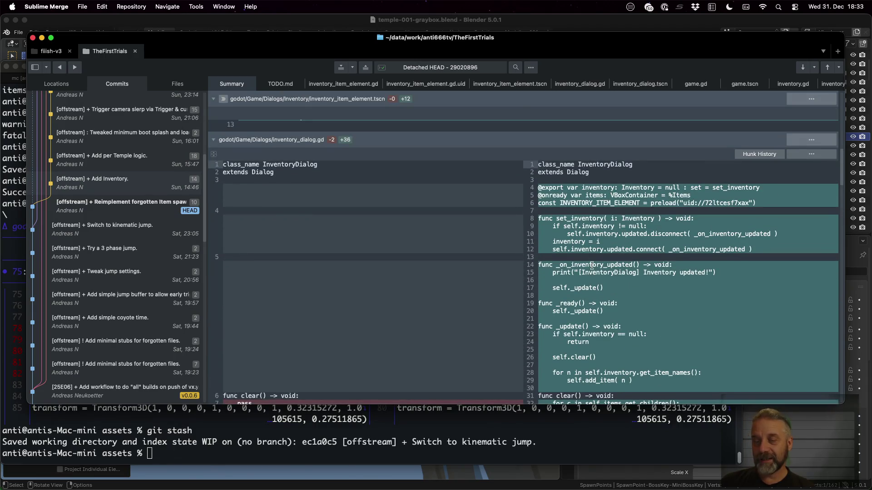
{"action": "scroll", "coordinate": [585, 299], "scroll_direction": "down", "scroll_amount": 3}
{"action": "scroll", "coordinate": [586, 299], "scroll_direction": "down", "scroll_amount": 2}
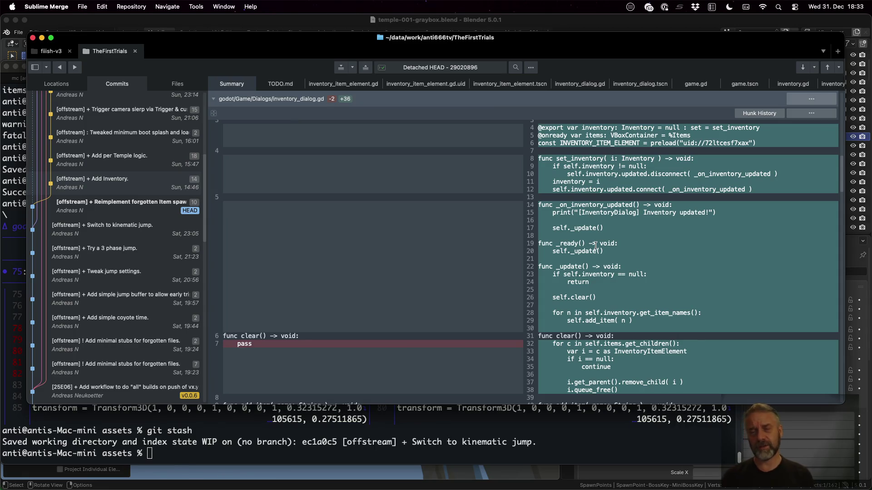
{"action": "left_click", "coordinate": [639, 159]}
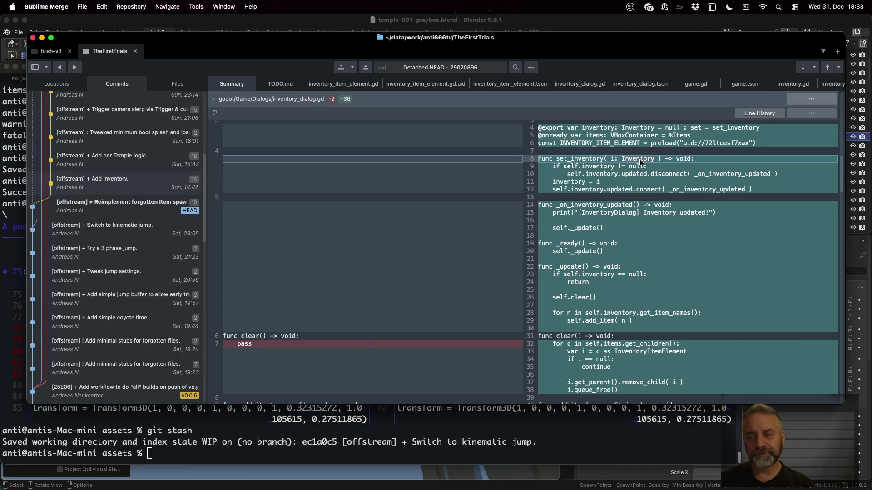
{"action": "scroll", "coordinate": [639, 159], "scroll_direction": "down", "scroll_amount": 1}
{"action": "left_click", "coordinate": [593, 182]}
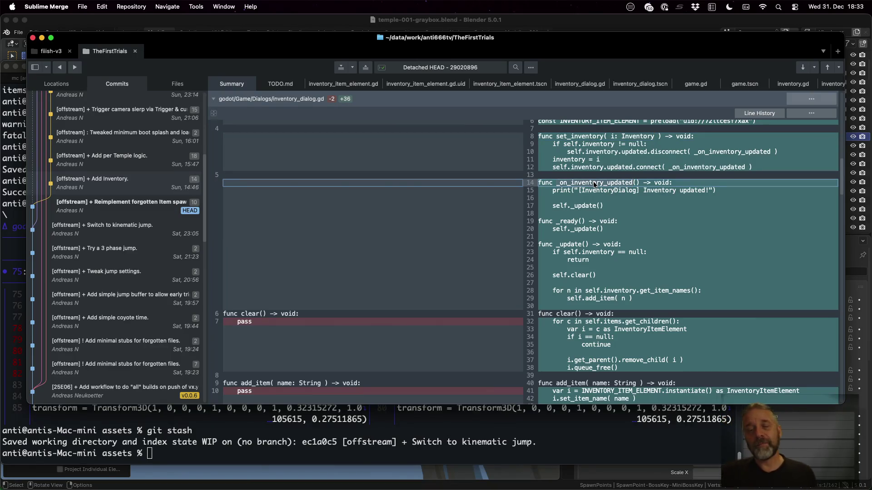
Inspect lines 12 and 32 of the inventory_dialog.gd diff
{"action": "left_click", "coordinate": [621, 167]}
{"action": "left_click", "coordinate": [634, 166]}
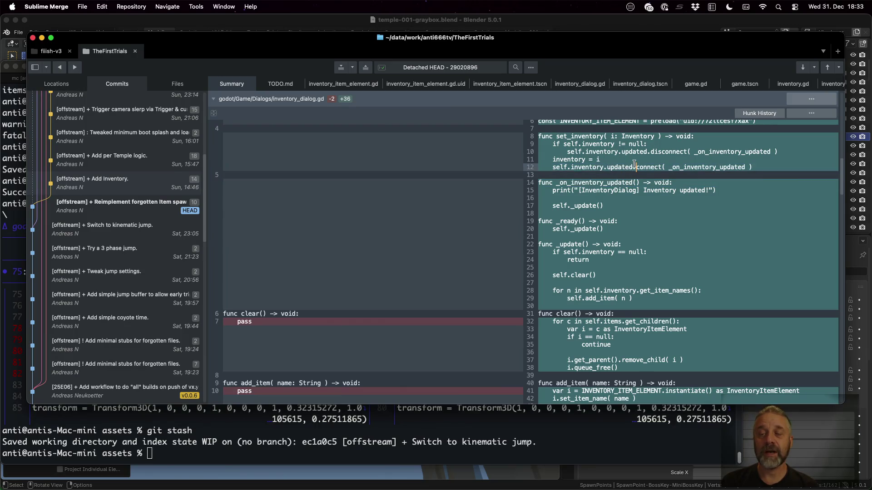
{"action": "left_click", "coordinate": [697, 168]}
{"action": "left_click", "coordinate": [577, 204]}
{"action": "scroll", "coordinate": [579, 205], "scroll_direction": "down", "scroll_amount": 2}
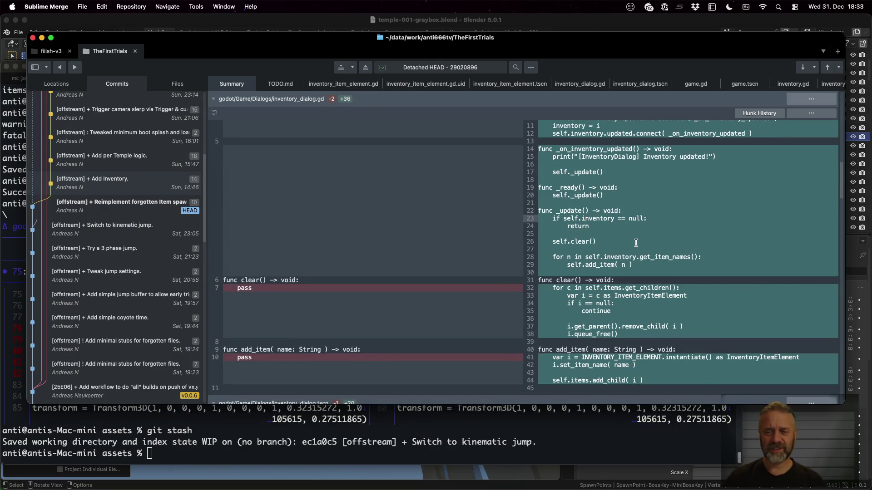
{"action": "scroll", "coordinate": [635, 242], "scroll_direction": "down", "scroll_amount": 3}
{"action": "left_click", "coordinate": [565, 217]}
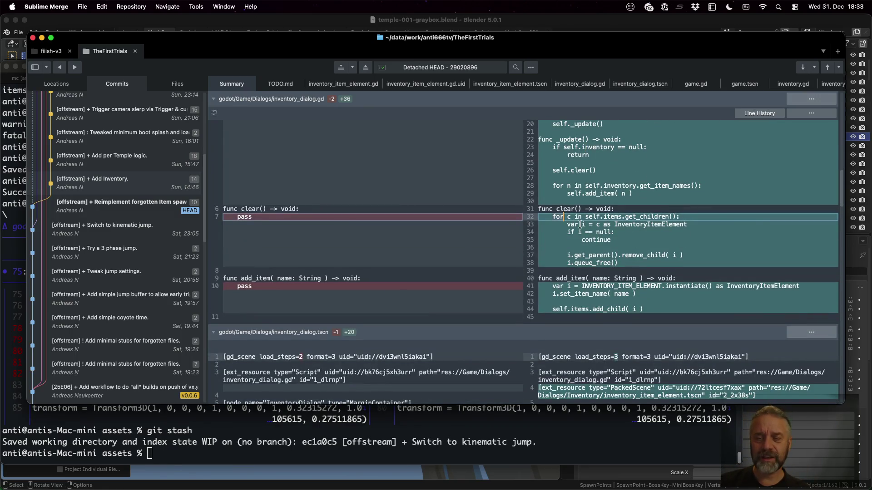
{"action": "scroll", "coordinate": [587, 226], "scroll_direction": "down", "scroll_amount": 2}
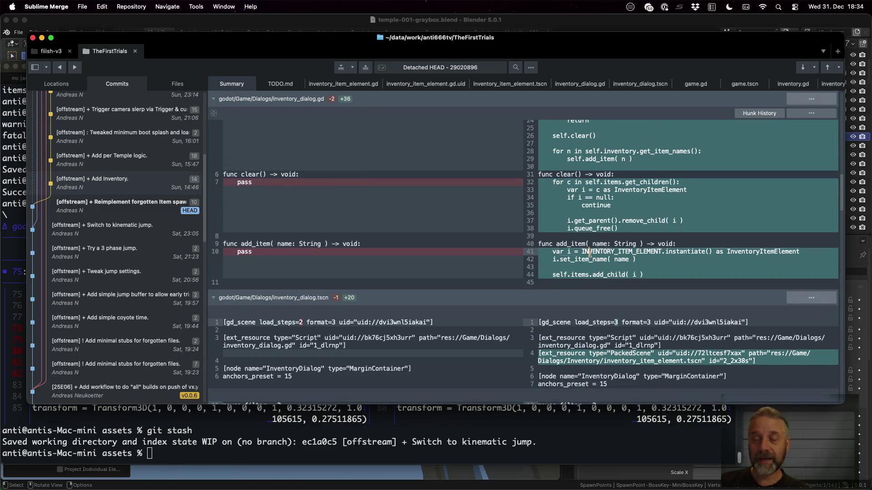
{"action": "scroll", "coordinate": [610, 297], "scroll_direction": "down", "scroll_amount": 5}
{"action": "scroll", "coordinate": [609, 297], "scroll_direction": "down", "scroll_amount": 5}
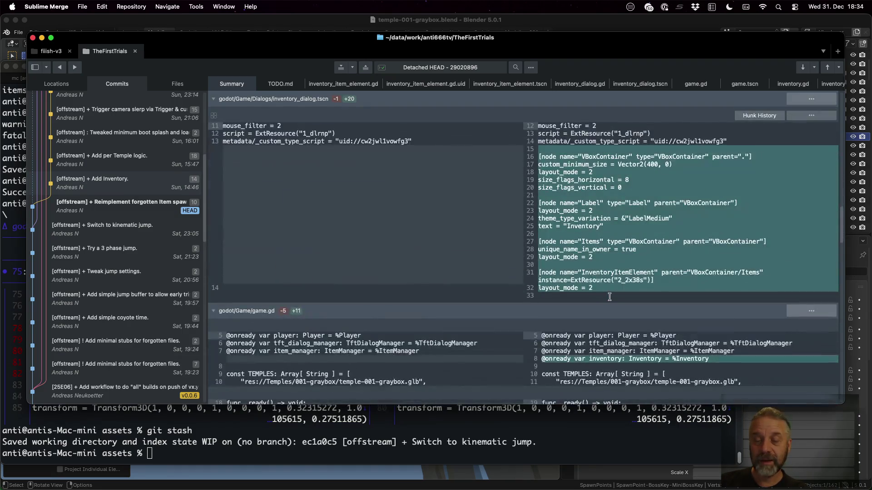
{"action": "scroll", "coordinate": [610, 296], "scroll_direction": "down", "scroll_amount": 5}
{"action": "scroll", "coordinate": [609, 297], "scroll_direction": "down", "scroll_amount": 5}
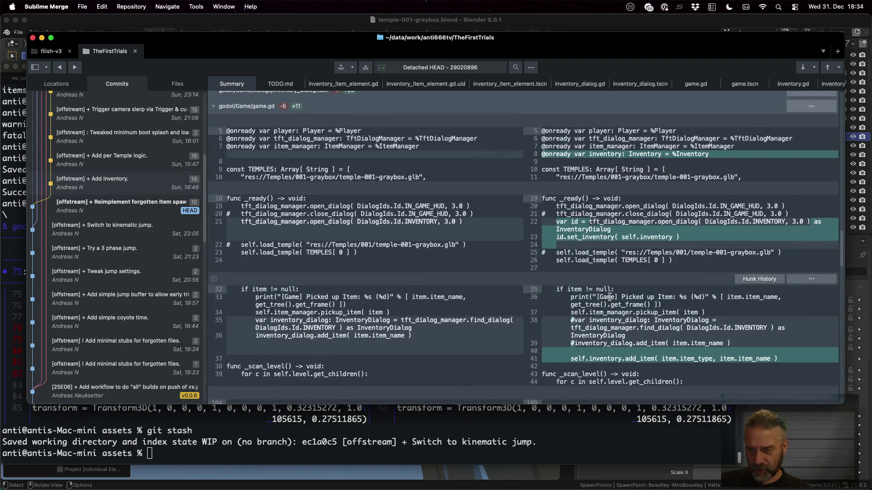
{"action": "scroll", "coordinate": [610, 296], "scroll_direction": "down", "scroll_amount": 5}
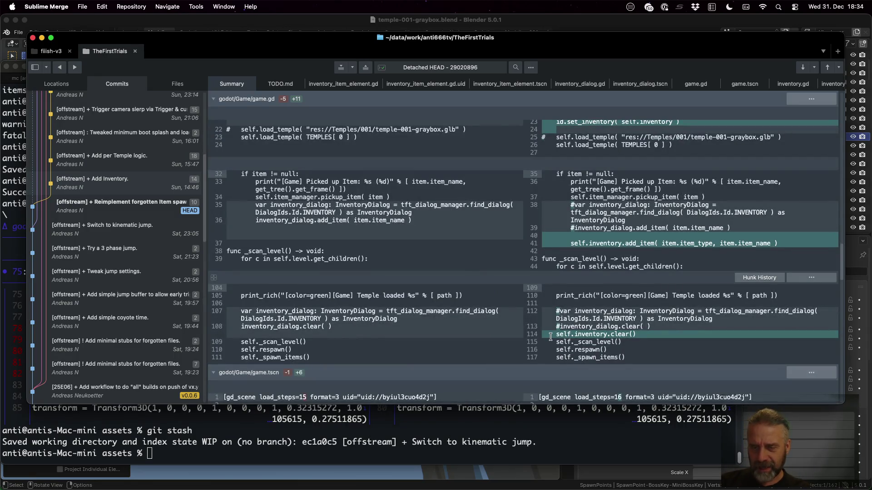
{"action": "left_click", "coordinate": [613, 334]}
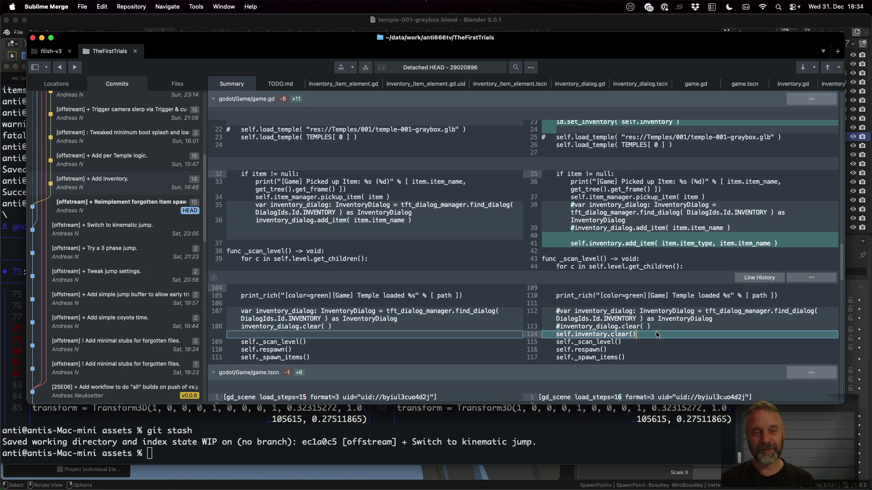
{"action": "scroll", "coordinate": [657, 334], "scroll_direction": "down", "scroll_amount": 5}
{"action": "scroll", "coordinate": [657, 335], "scroll_direction": "down", "scroll_amount": 5}
{"action": "scroll", "coordinate": [658, 335], "scroll_direction": "down", "scroll_amount": 5}
{"action": "scroll", "coordinate": [657, 334], "scroll_direction": "down", "scroll_amount": 5}
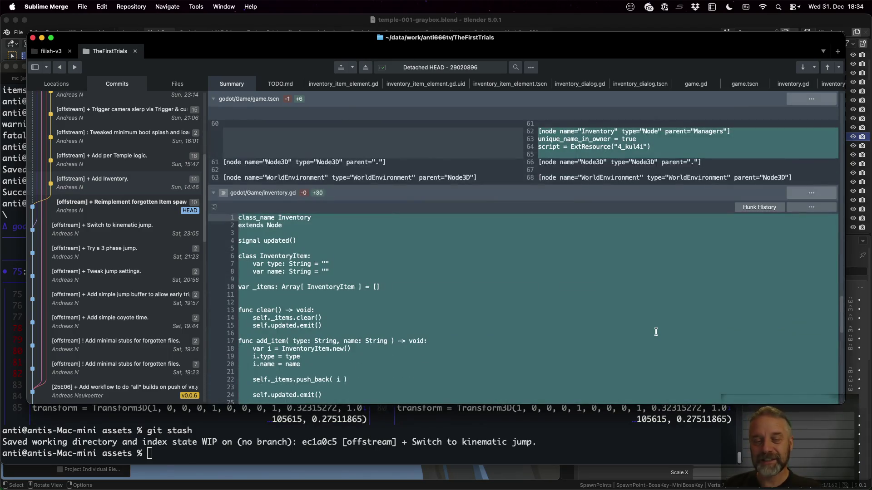
{"action": "scroll", "coordinate": [656, 331], "scroll_direction": "down", "scroll_amount": 3}
{"action": "scroll", "coordinate": [655, 331], "scroll_direction": "down", "scroll_amount": 2}
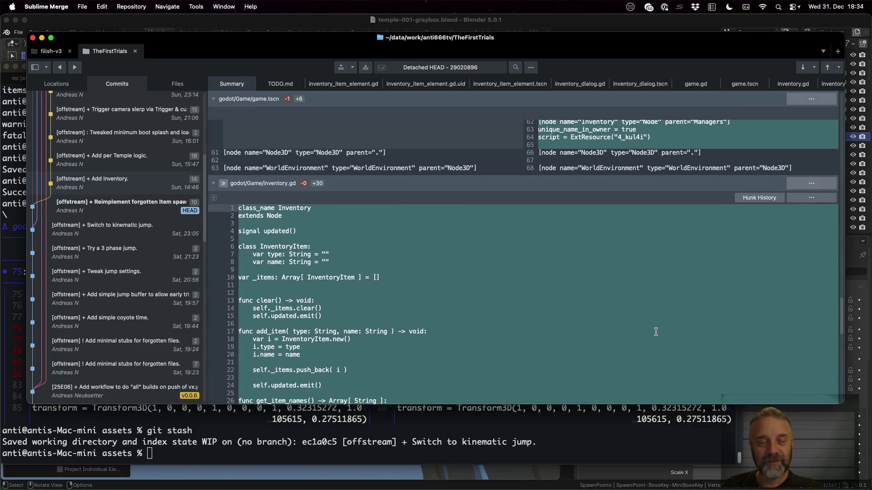
{"action": "scroll", "coordinate": [656, 332], "scroll_direction": "down", "scroll_amount": 8}
{"action": "scroll", "coordinate": [656, 331], "scroll_direction": "up", "scroll_amount": 5}
{"action": "scroll", "coordinate": [656, 332], "scroll_direction": "up", "scroll_amount": 1}
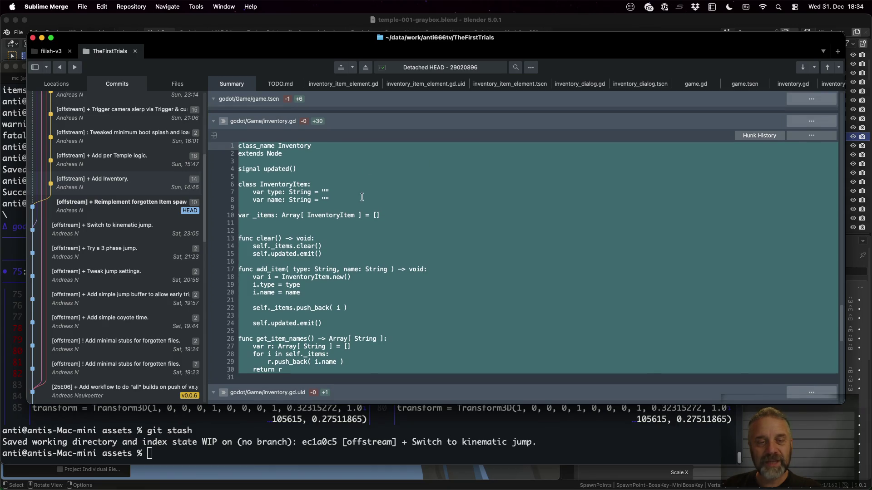
{"action": "left_click", "coordinate": [279, 185]}
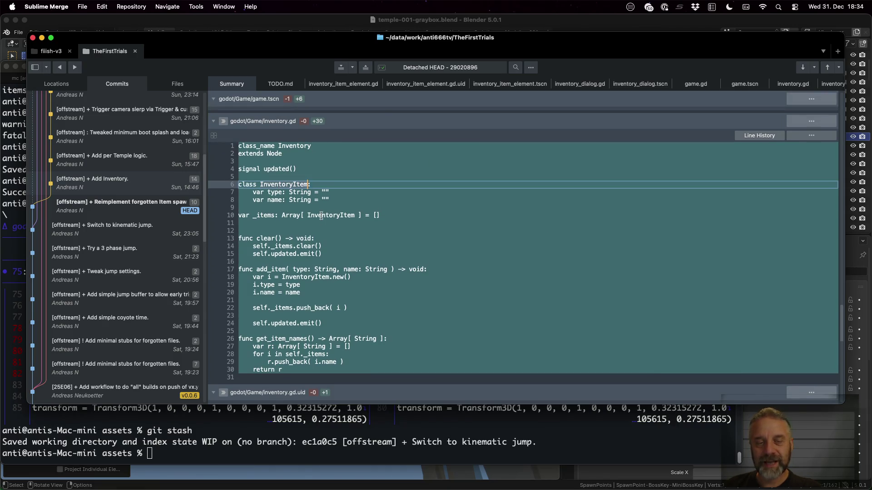
{"action": "left_click", "coordinate": [314, 270]}
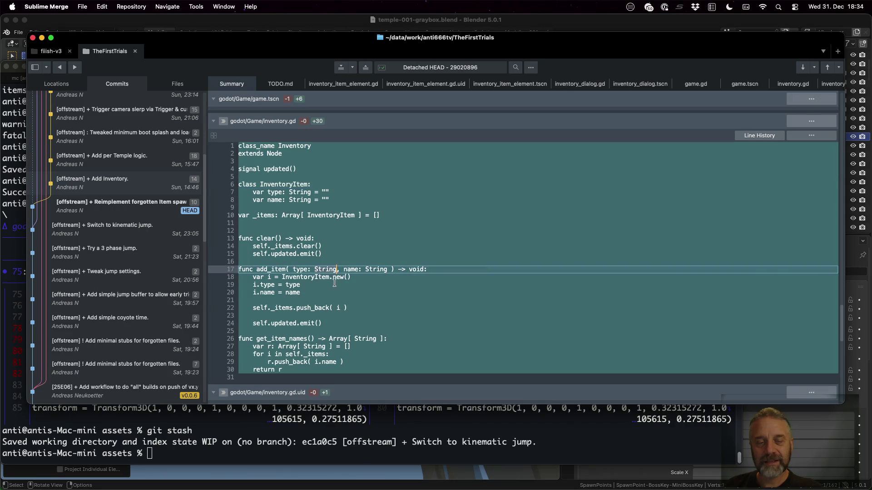
{"action": "left_click", "coordinate": [273, 238]}
{"action": "scroll", "coordinate": [338, 318], "scroll_direction": "down", "scroll_amount": 2}
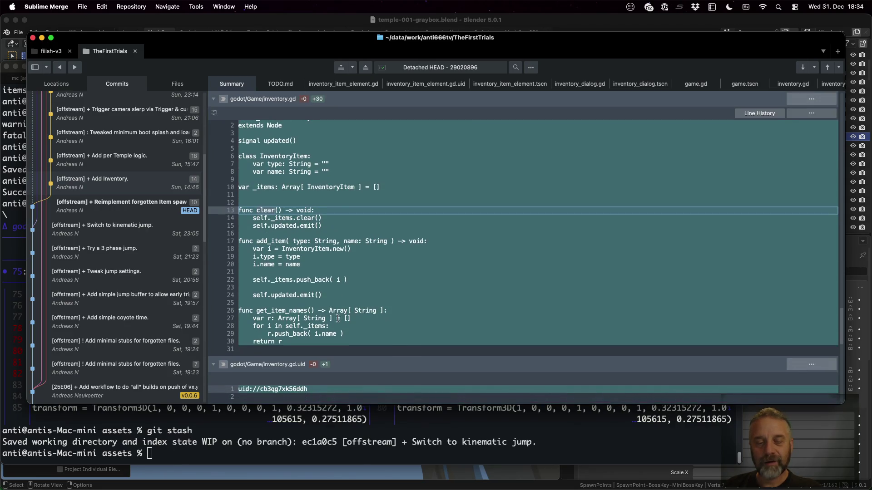
{"action": "scroll", "coordinate": [325, 296], "scroll_direction": "down", "scroll_amount": 3}
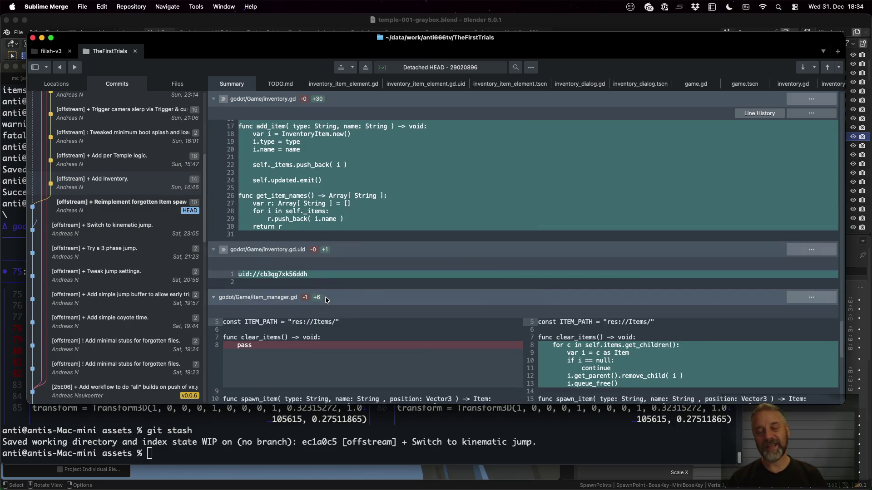
{"action": "scroll", "coordinate": [325, 297], "scroll_direction": "down", "scroll_amount": 5}
{"action": "scroll", "coordinate": [326, 296], "scroll_direction": "down", "scroll_amount": 5}
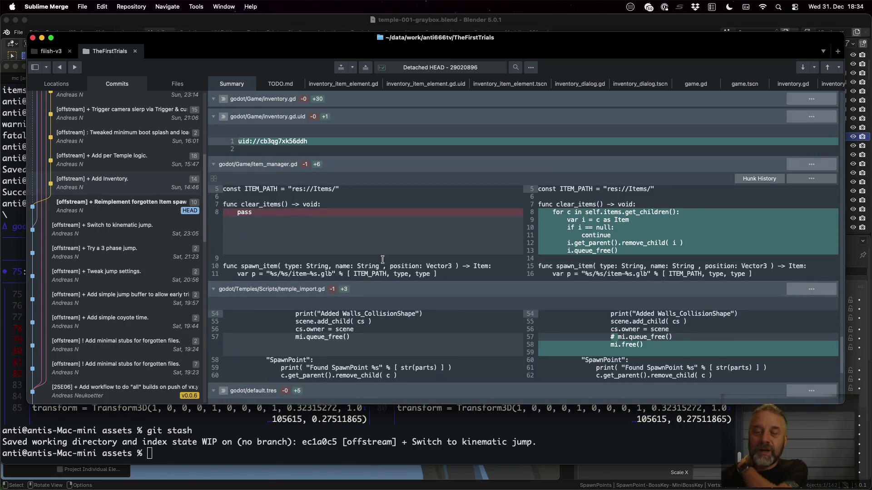
Review the clear_items function and the new mi.free() line
{"action": "double_click", "coordinate": [581, 205]}
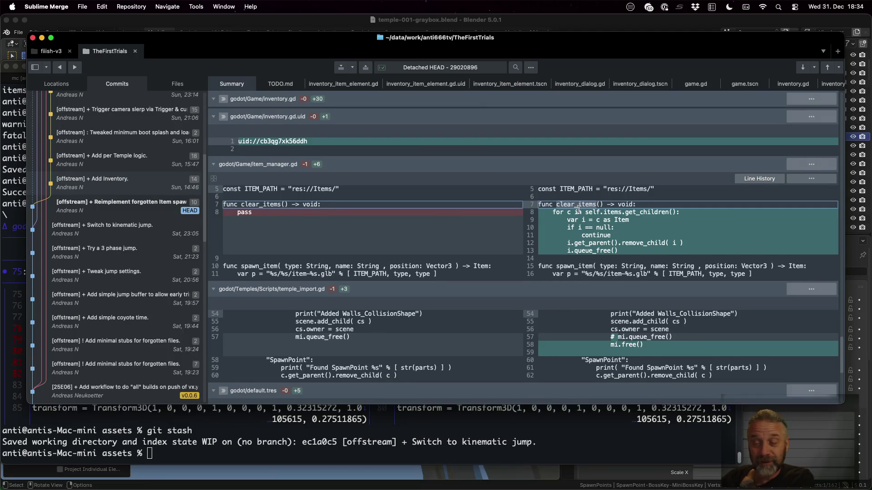
{"action": "scroll", "coordinate": [579, 208], "scroll_direction": "down", "scroll_amount": 1}
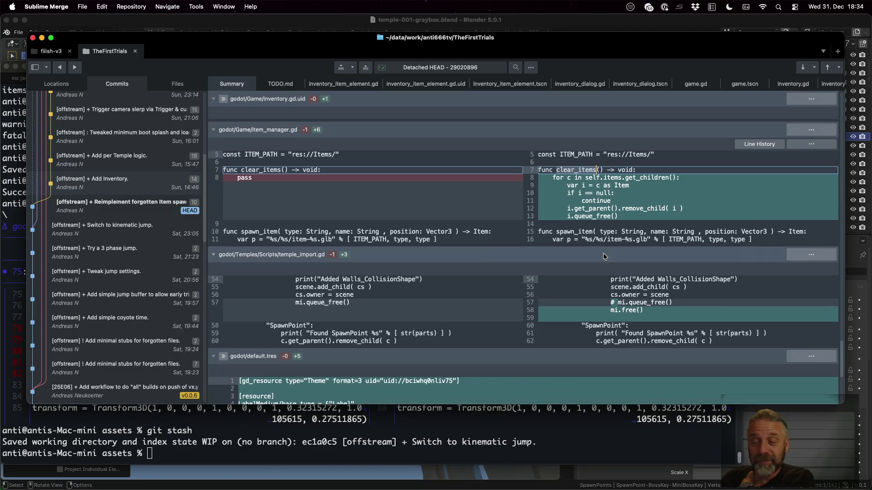
{"action": "left_click", "coordinate": [615, 311]}
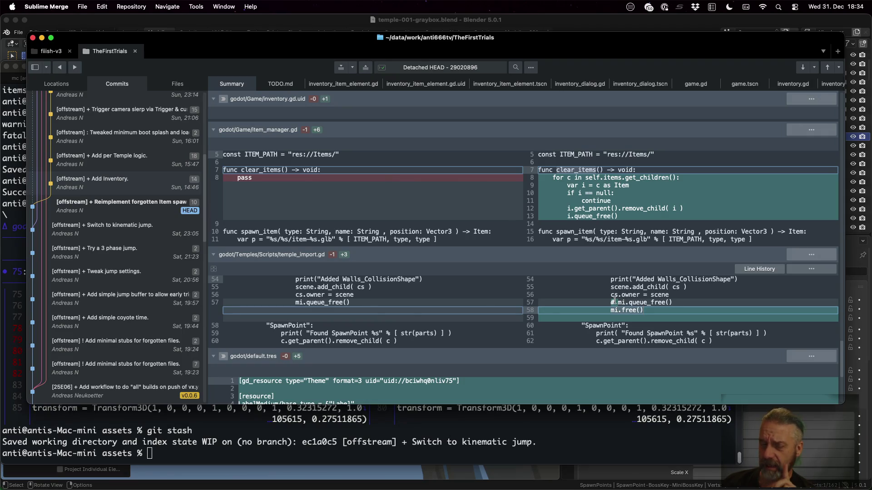
{"action": "scroll", "coordinate": [615, 300], "scroll_direction": "down", "scroll_amount": 5}
{"action": "scroll", "coordinate": [614, 299], "scroll_direction": "down", "scroll_amount": 5}
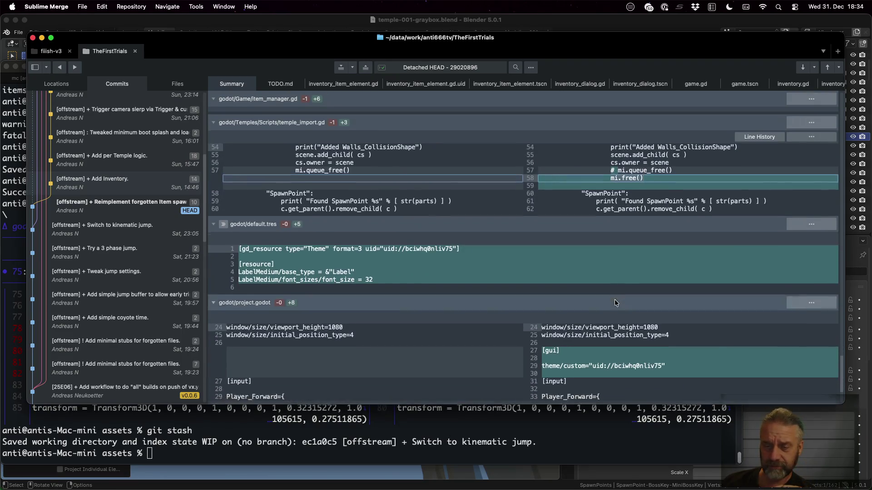
{"action": "mouse_move", "coordinate": [536, 134]}
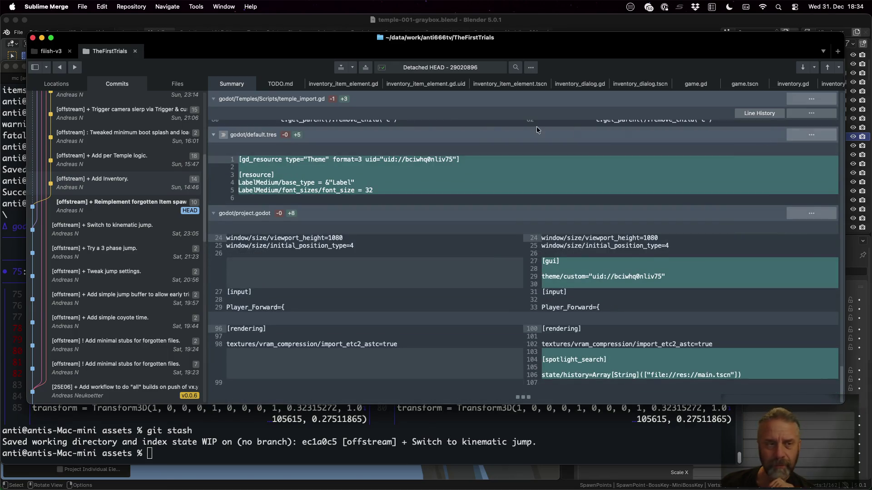
Check out the Add Inventory commit as detached HEAD and switch to Godot
{"action": "right_click", "coordinate": [114, 179]}
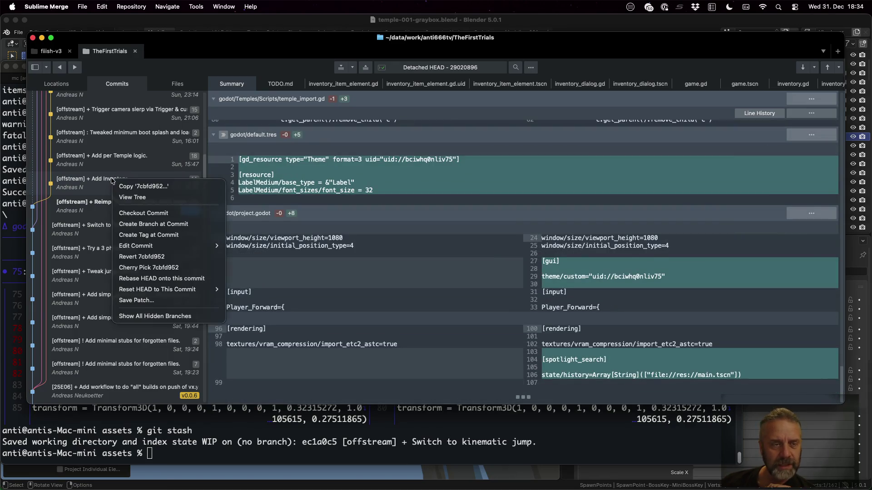
{"action": "left_click", "coordinate": [143, 212]}
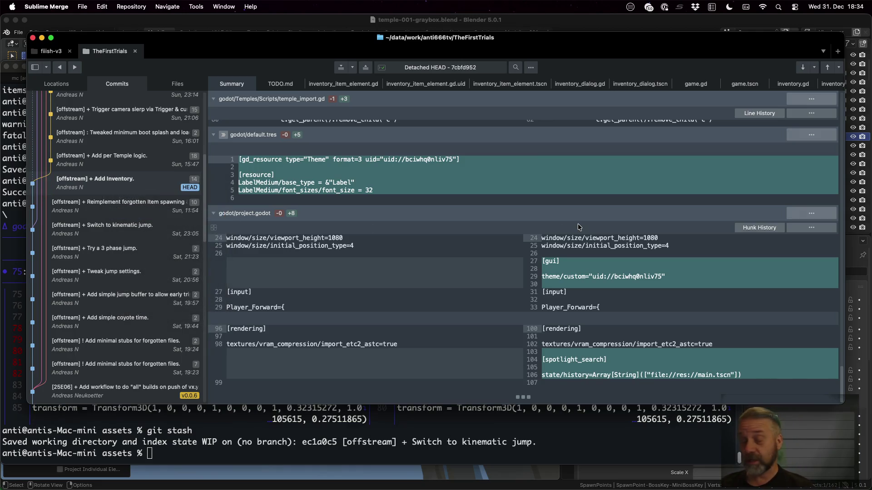
{"action": "key", "text": "super+Tab"}
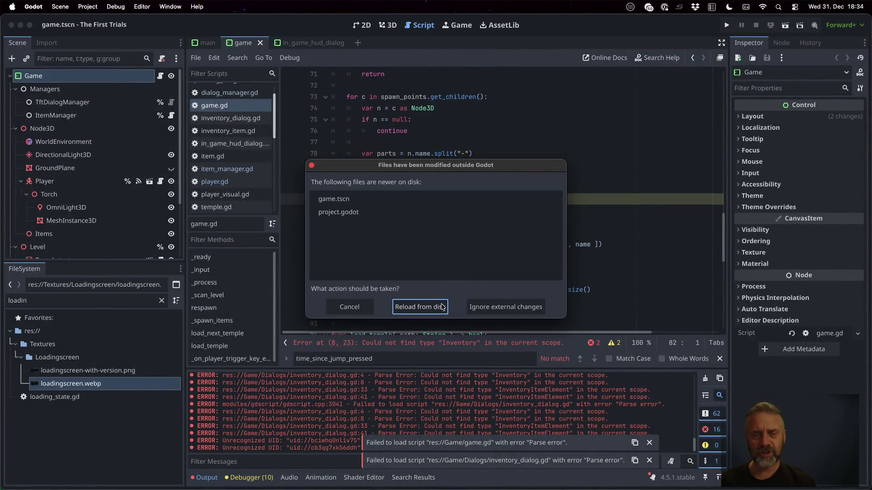
Reload the project from disk and dismiss the script load error toasts
{"action": "left_click", "coordinate": [420, 306]}
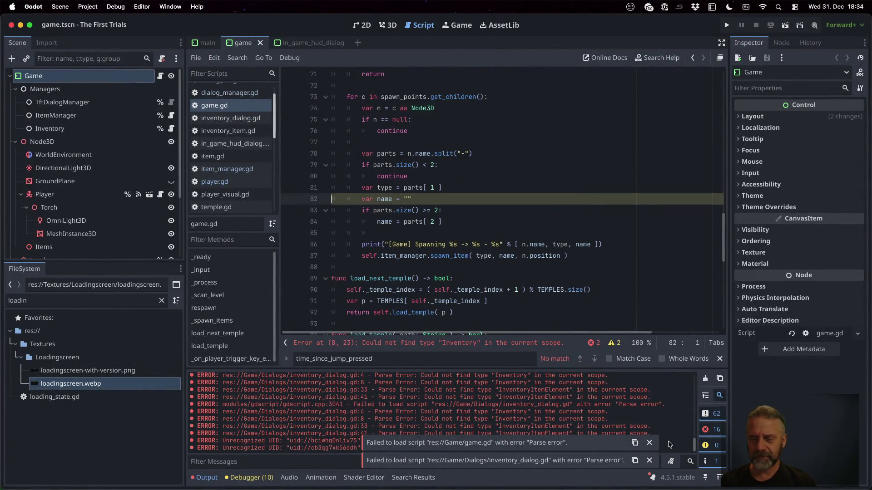
{"action": "left_click", "coordinate": [648, 443]}
{"action": "left_click", "coordinate": [649, 461]}
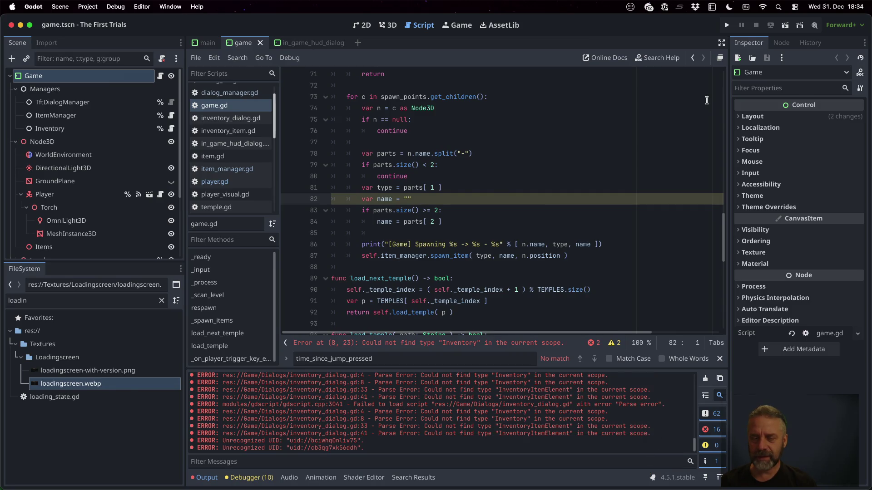
Play-test the game until a BossKey is picked up, stop it, and return to Sublime Merge
{"action": "left_click", "coordinate": [726, 25]}
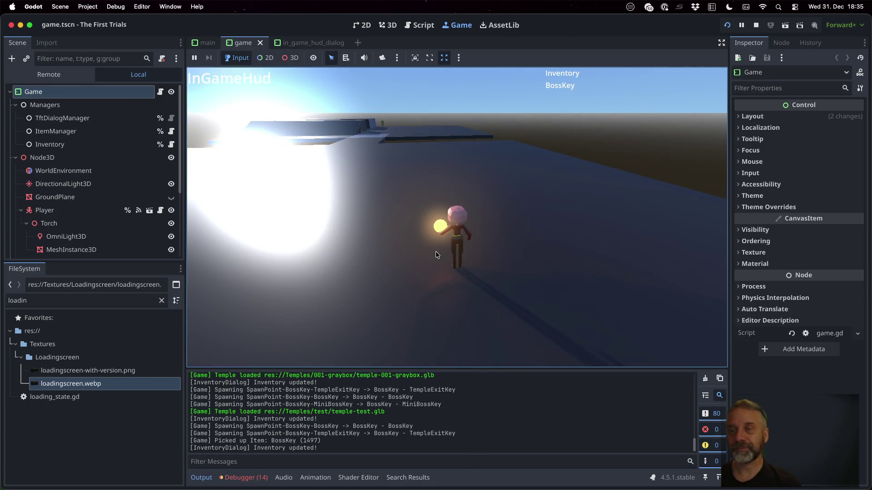
{"action": "left_click", "coordinate": [756, 24]}
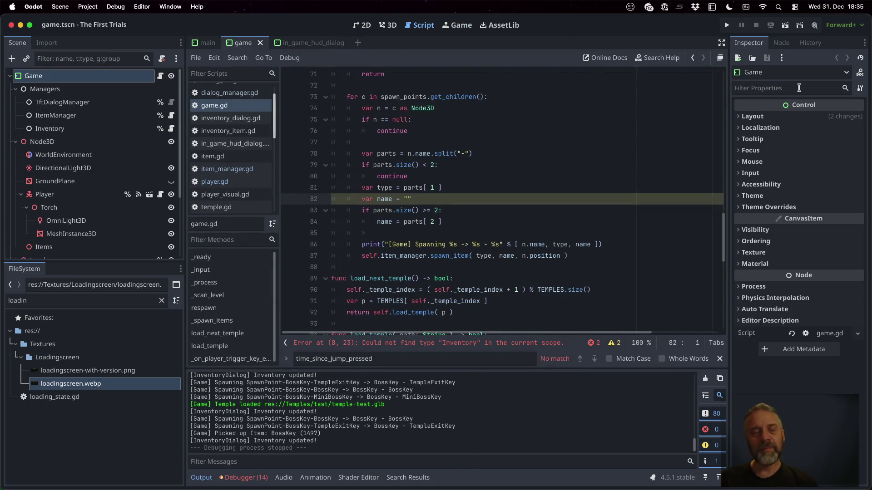
{"action": "key", "text": "super+Tab"}
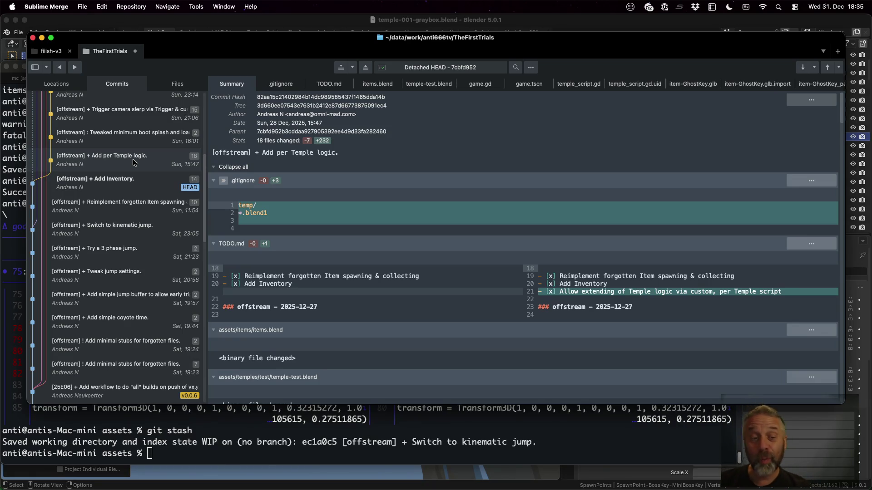
{"action": "scroll", "coordinate": [406, 255], "scroll_direction": "down", "scroll_amount": 3}
{"action": "scroll", "coordinate": [405, 255], "scroll_direction": "down", "scroll_amount": 4}
{"action": "scroll", "coordinate": [405, 254], "scroll_direction": "down", "scroll_amount": 2}
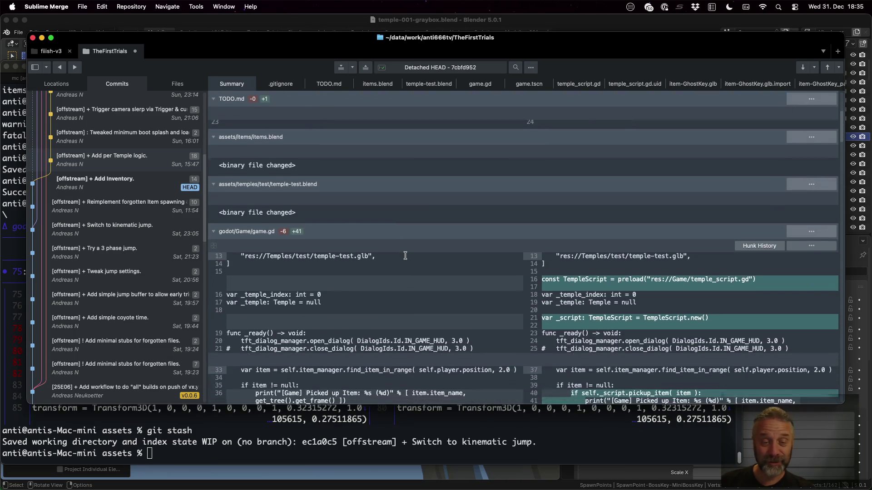
{"action": "scroll", "coordinate": [406, 254], "scroll_direction": "down", "scroll_amount": 2}
{"action": "scroll", "coordinate": [406, 255], "scroll_direction": "down", "scroll_amount": 3}
{"action": "scroll", "coordinate": [406, 254], "scroll_direction": "down", "scroll_amount": 3}
{"action": "scroll", "coordinate": [405, 255], "scroll_direction": "down", "scroll_amount": 1}
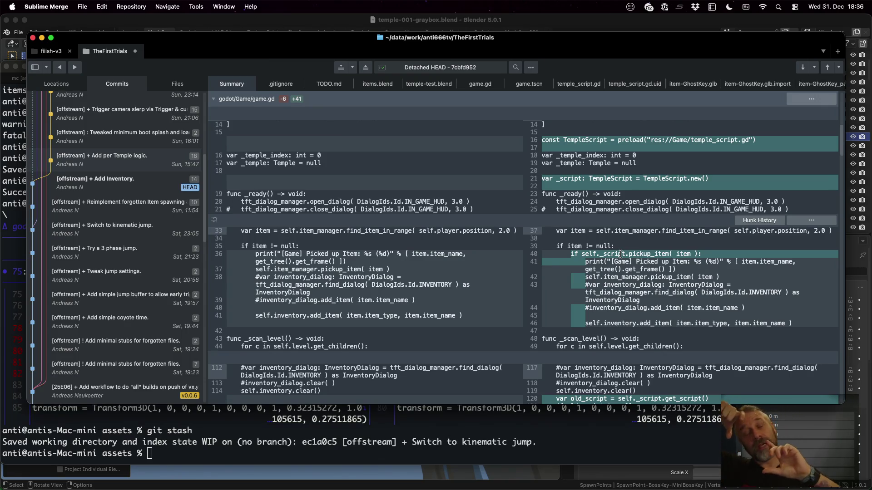
Return to the Godot editor after reviewing the game.gd diff
{"action": "key", "text": "super+Tab"}
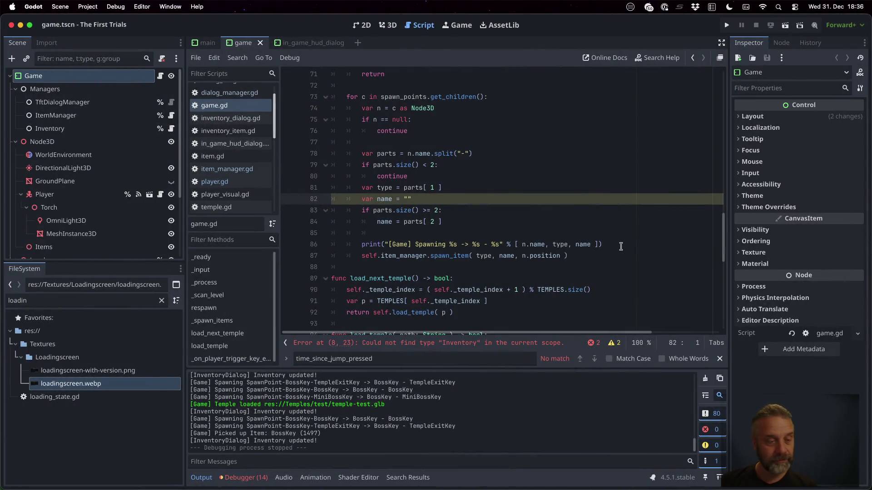
Clear the FileSystem filter and select temple-test.glb, glancing at Sublime Merge in between
{"action": "left_click", "coordinate": [162, 300]}
{"action": "scroll", "coordinate": [141, 382], "scroll_direction": "down", "scroll_amount": 3}
{"action": "scroll", "coordinate": [140, 380], "scroll_direction": "up", "scroll_amount": 3}
{"action": "scroll", "coordinate": [141, 381], "scroll_direction": "up", "scroll_amount": 3}
{"action": "scroll", "coordinate": [140, 381], "scroll_direction": "up", "scroll_amount": 2}
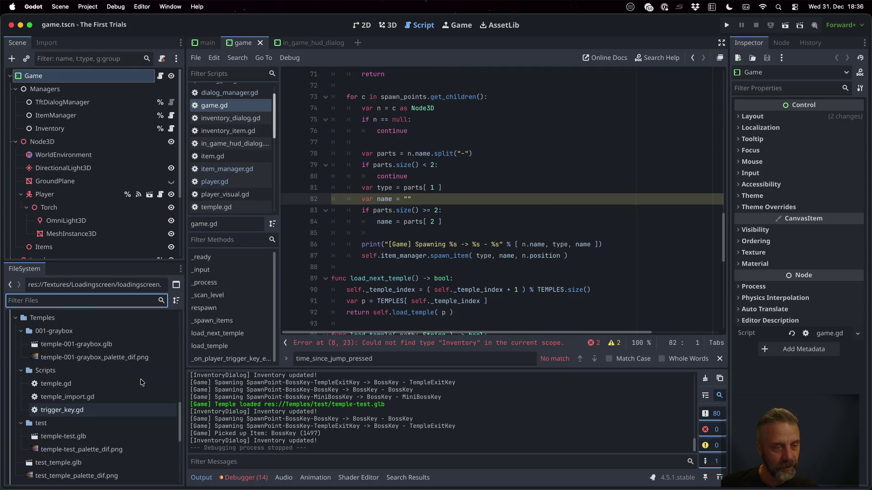
{"action": "scroll", "coordinate": [141, 382], "scroll_direction": "down", "scroll_amount": 1}
{"action": "left_click", "coordinate": [104, 408]}
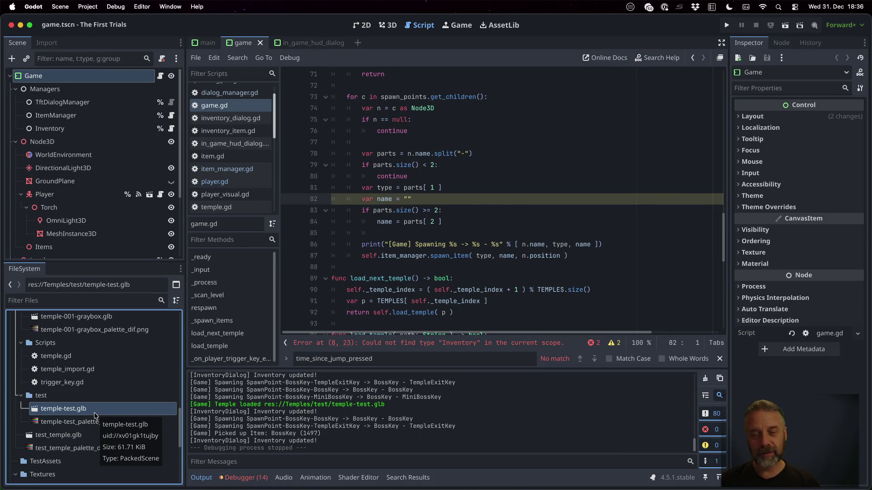
{"action": "key", "text": "super+Tab"}
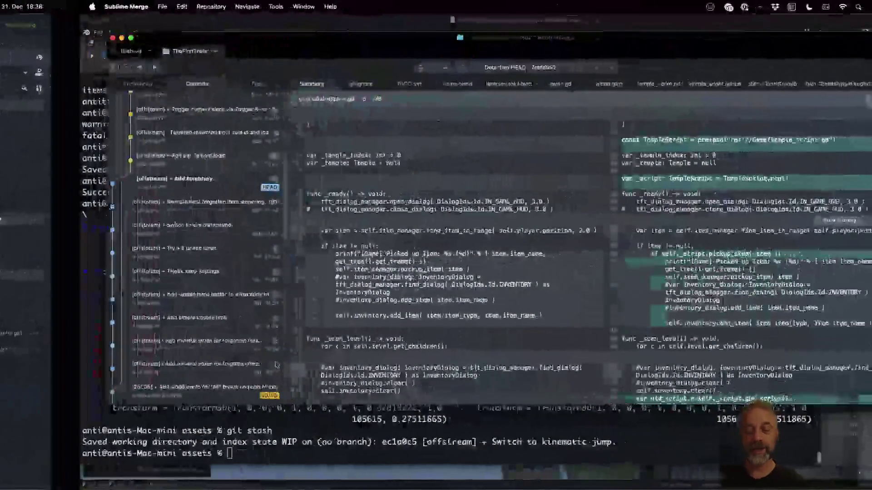
{"action": "scroll", "coordinate": [357, 247], "scroll_direction": "down", "scroll_amount": 2}
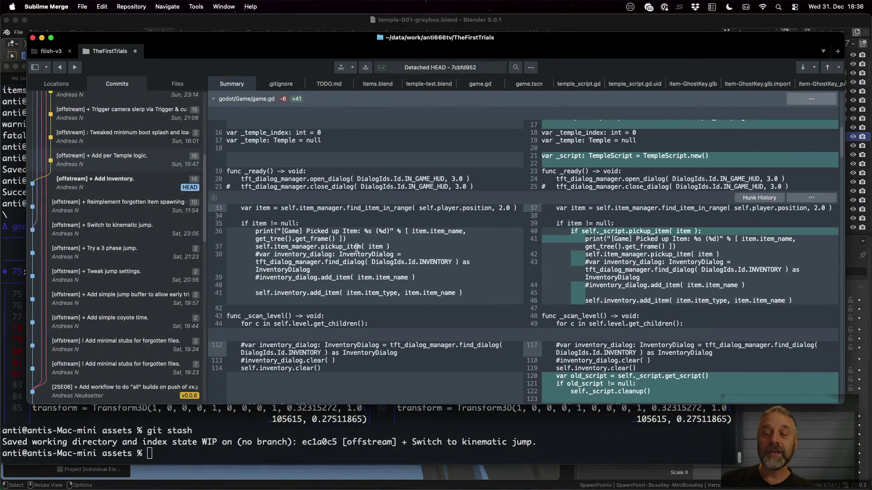
{"action": "key", "text": "super+Tab"}
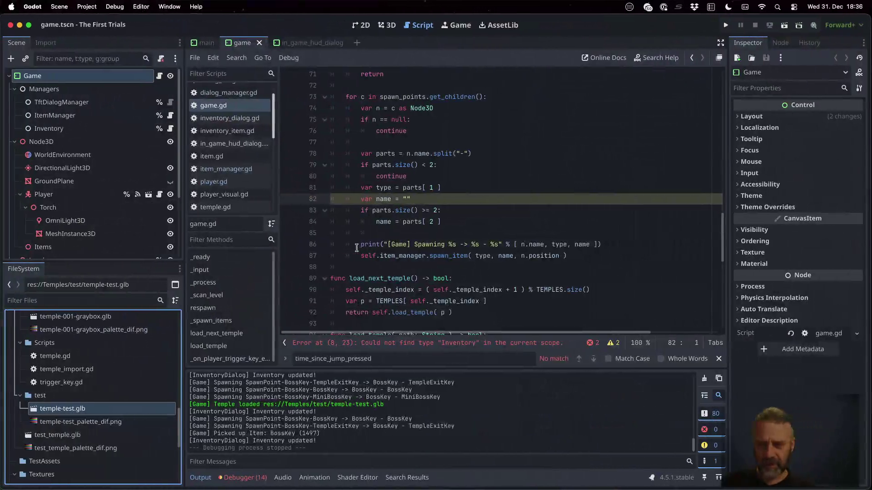
Open inventory.gd from the Inventory type error in game.gd, then return to Sublime Merge
{"action": "left_click", "coordinate": [510, 343]}
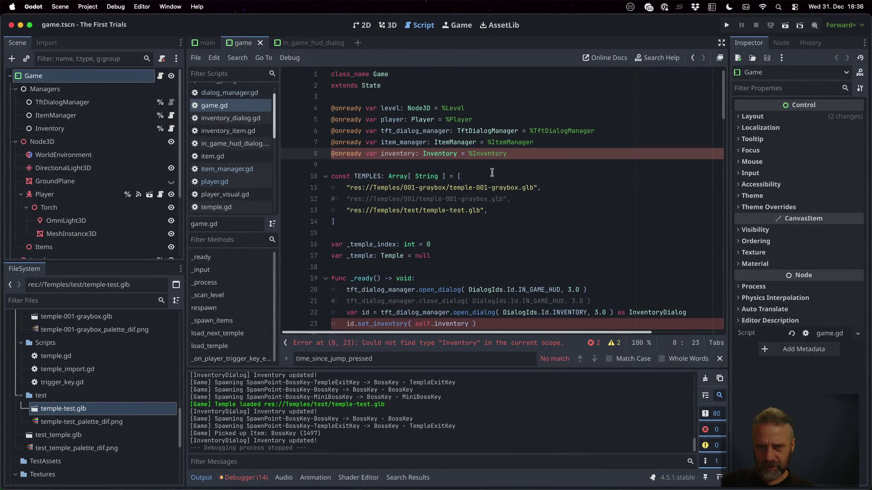
{"action": "left_click", "coordinate": [441, 157], "text": "super"}
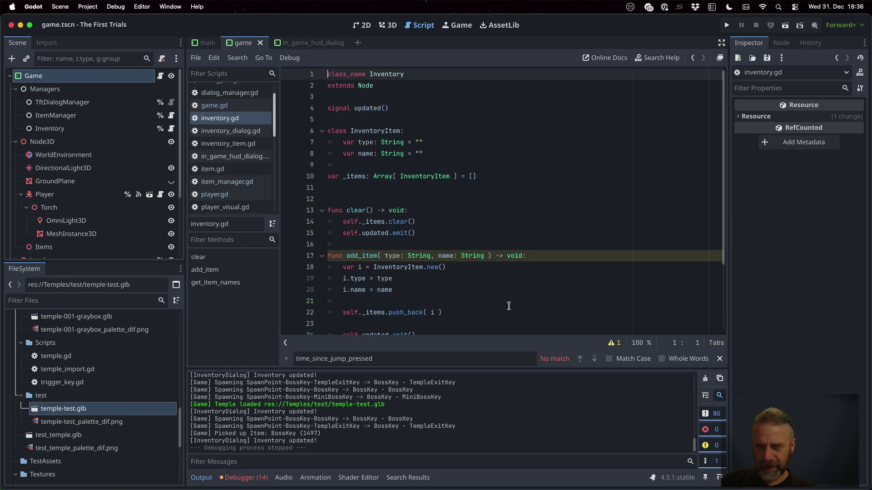
{"action": "key", "text": "super+Tab"}
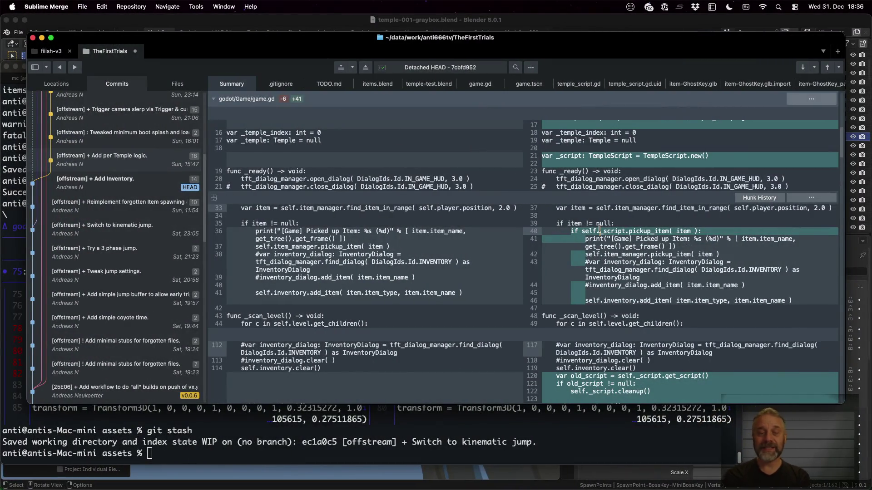
{"action": "left_click", "coordinate": [353, 235]}
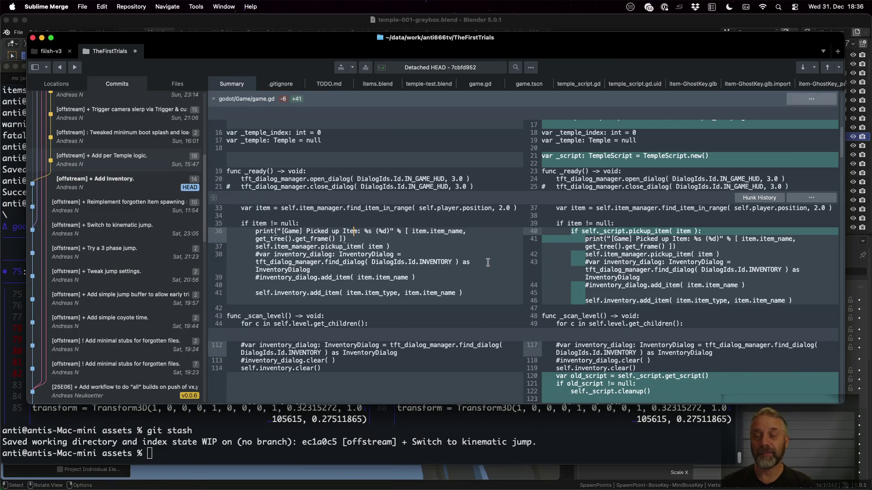
{"action": "left_click", "coordinate": [649, 230]}
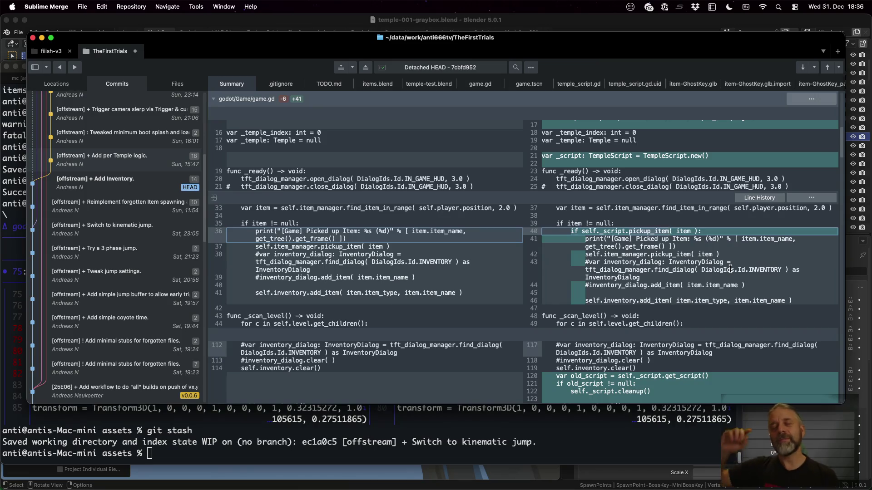
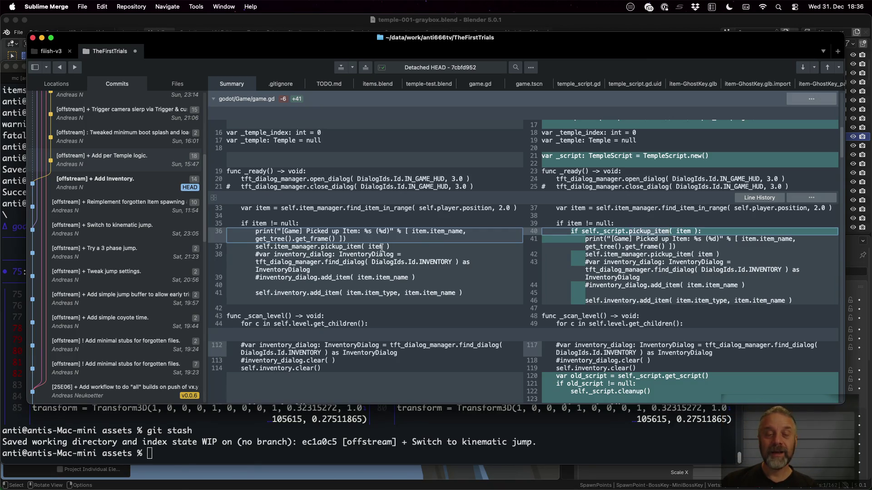
Review the pickup_item and add_item lines, the old-script fetch on line 120, and the TemplateScript preload and _script declaration
{"action": "left_click", "coordinate": [378, 247]}
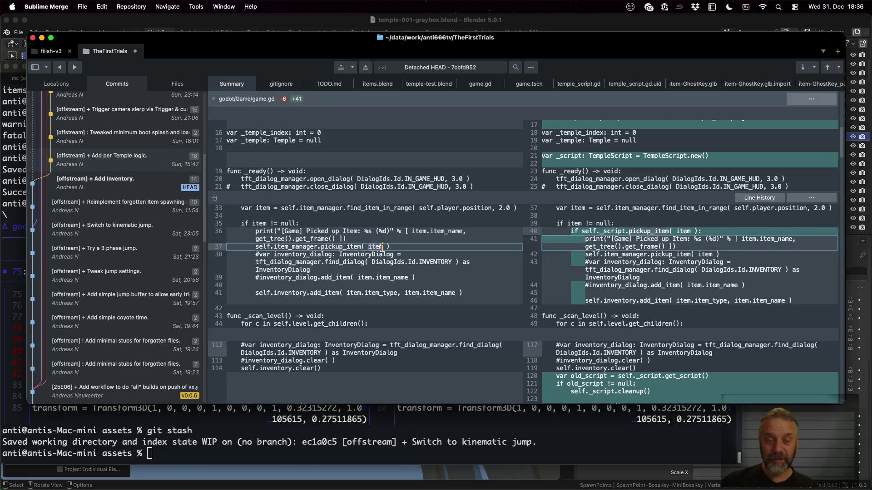
{"action": "left_click", "coordinate": [305, 268]}
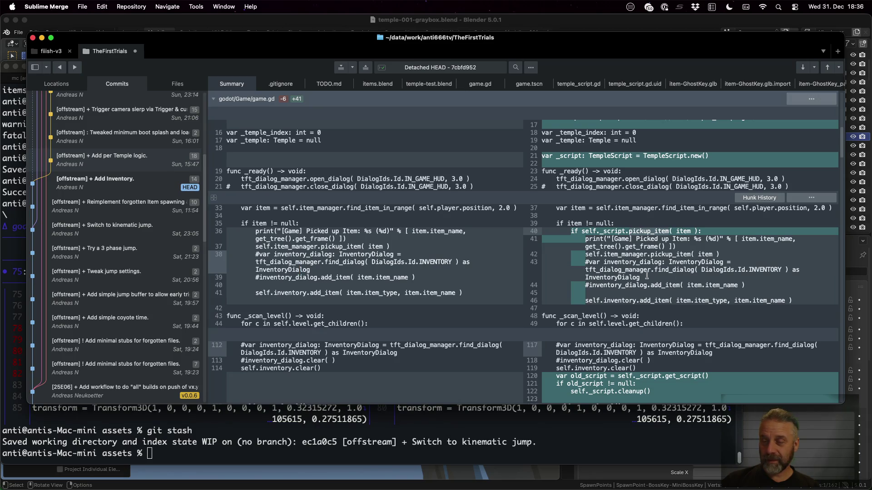
{"action": "left_click", "coordinate": [614, 302]}
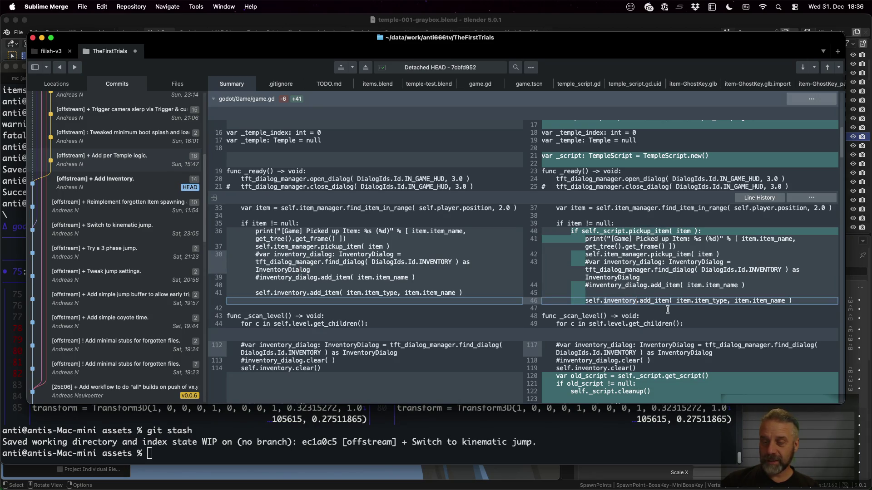
{"action": "scroll", "coordinate": [667, 308], "scroll_direction": "down", "scroll_amount": 1}
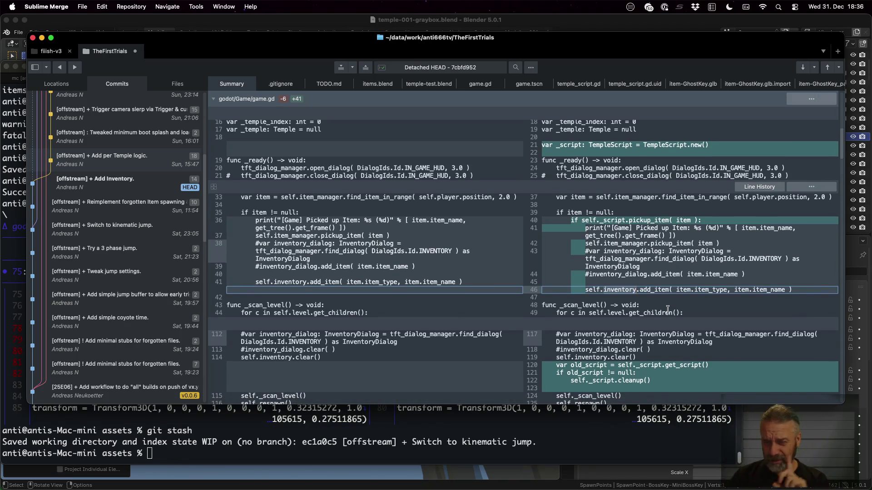
{"action": "scroll", "coordinate": [667, 308], "scroll_direction": "down", "scroll_amount": 5}
{"action": "left_click", "coordinate": [583, 272]}
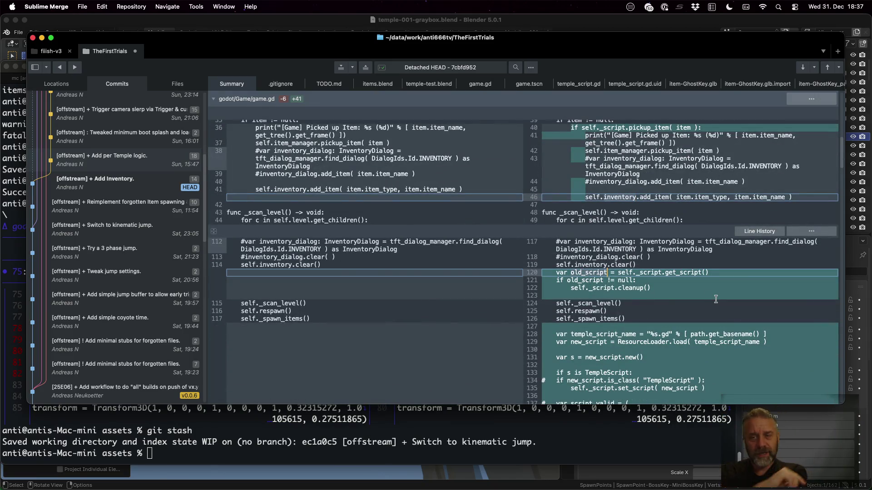
{"action": "scroll", "coordinate": [715, 300], "scroll_direction": "up", "scroll_amount": 15}
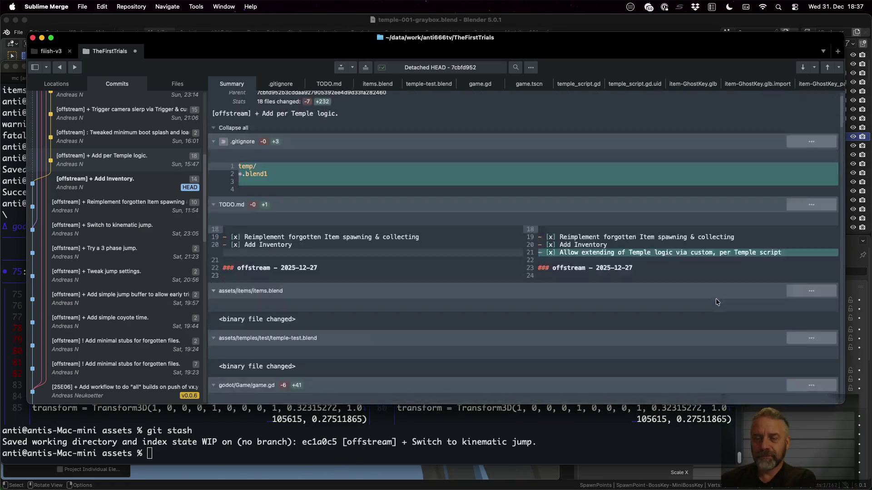
{"action": "scroll", "coordinate": [716, 299], "scroll_direction": "down", "scroll_amount": 5}
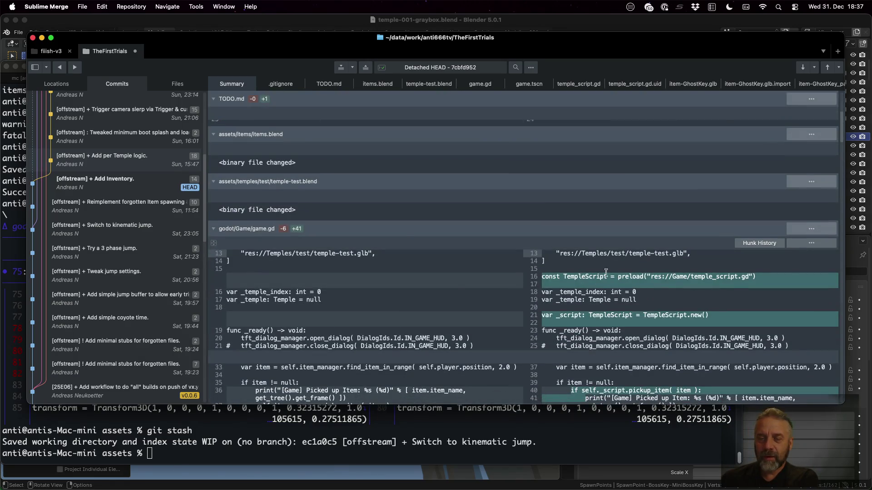
{"action": "left_click", "coordinate": [695, 277]}
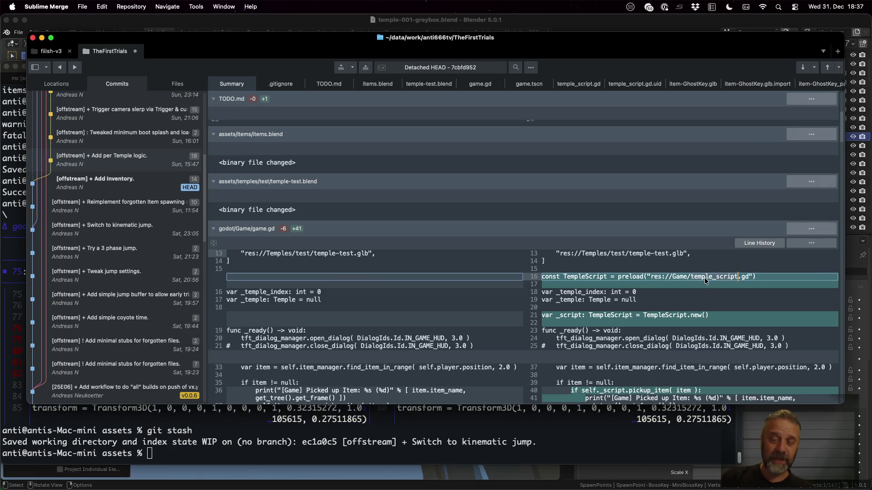
{"action": "left_click", "coordinate": [578, 315]}
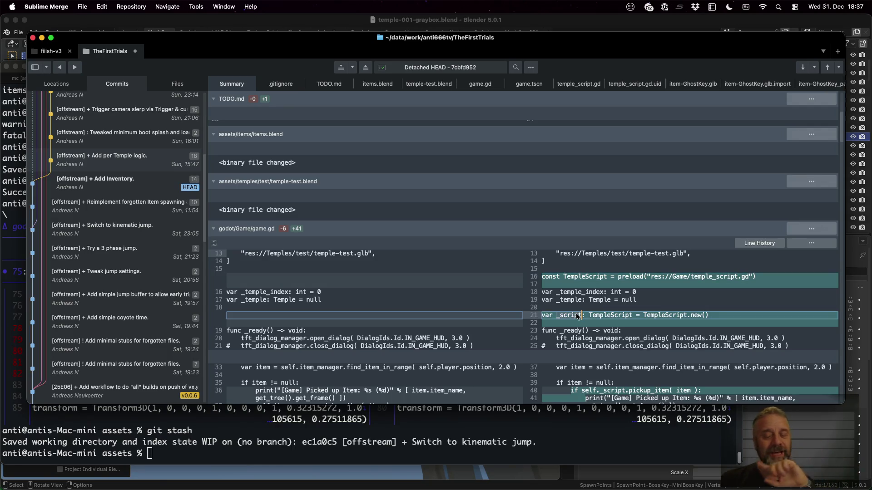
{"action": "scroll", "coordinate": [577, 313], "scroll_direction": "down", "scroll_amount": 5}
{"action": "scroll", "coordinate": [576, 313], "scroll_direction": "down", "scroll_amount": 5}
{"action": "scroll", "coordinate": [576, 313], "scroll_direction": "down", "scroll_amount": 5}
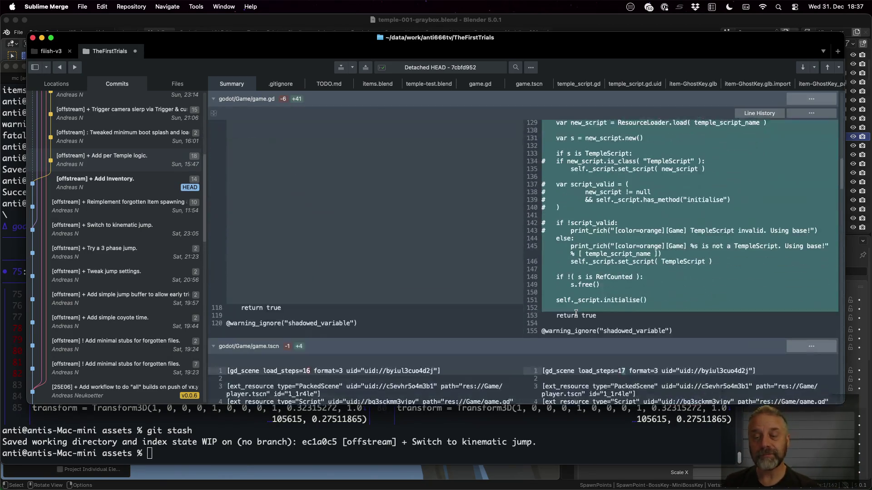
{"action": "scroll", "coordinate": [577, 314], "scroll_direction": "down", "scroll_amount": 3}
{"action": "scroll", "coordinate": [576, 314], "scroll_direction": "down", "scroll_amount": 2}
{"action": "scroll", "coordinate": [576, 314], "scroll_direction": "up", "scroll_amount": 5}
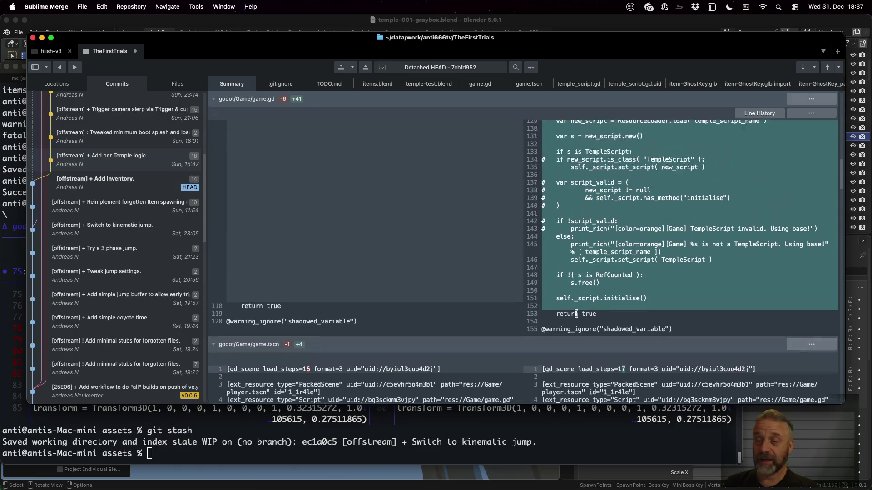
{"action": "scroll", "coordinate": [576, 314], "scroll_direction": "up", "scroll_amount": 3}
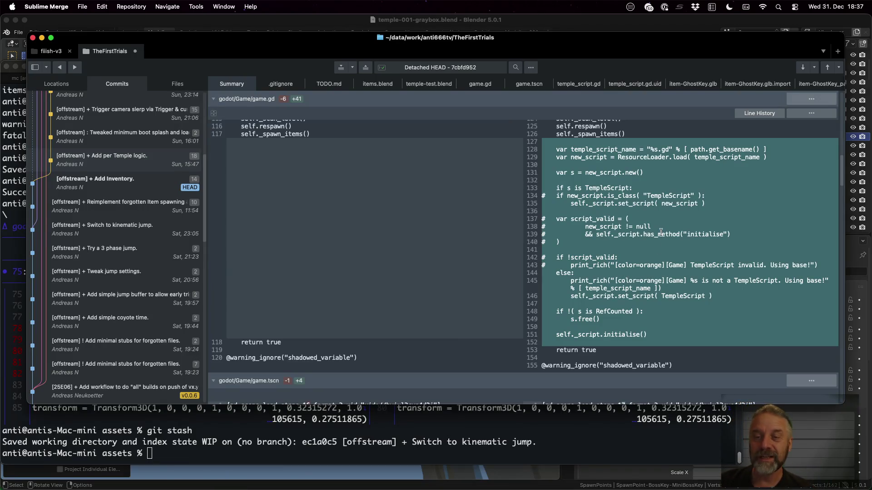
{"action": "scroll", "coordinate": [684, 175], "scroll_direction": "up", "scroll_amount": 2}
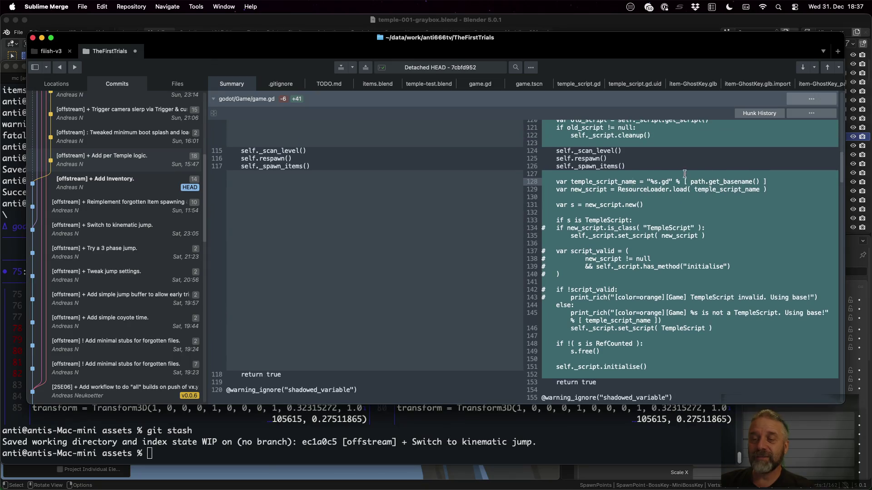
Review the temple_script_name, cleanup, ResourceLoader load and set_script lines 122-135 in game.gd
{"action": "left_click", "coordinate": [653, 182]}
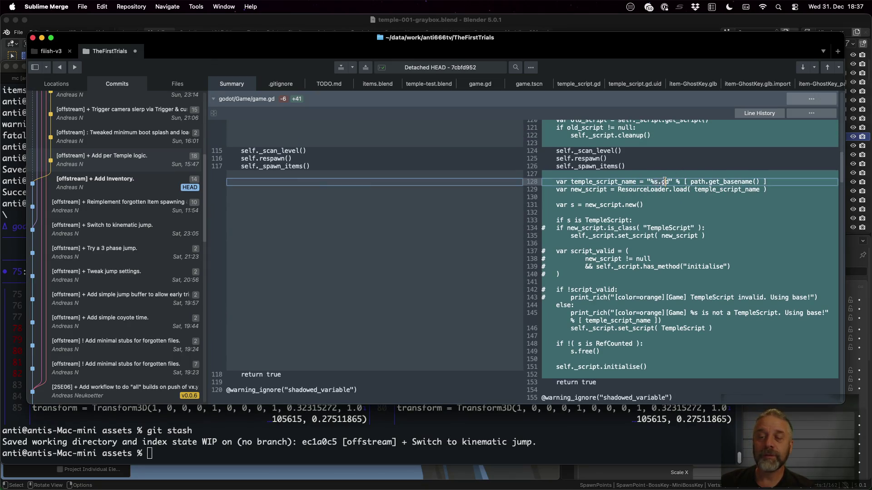
{"action": "scroll", "coordinate": [716, 218], "scroll_direction": "up", "scroll_amount": 2}
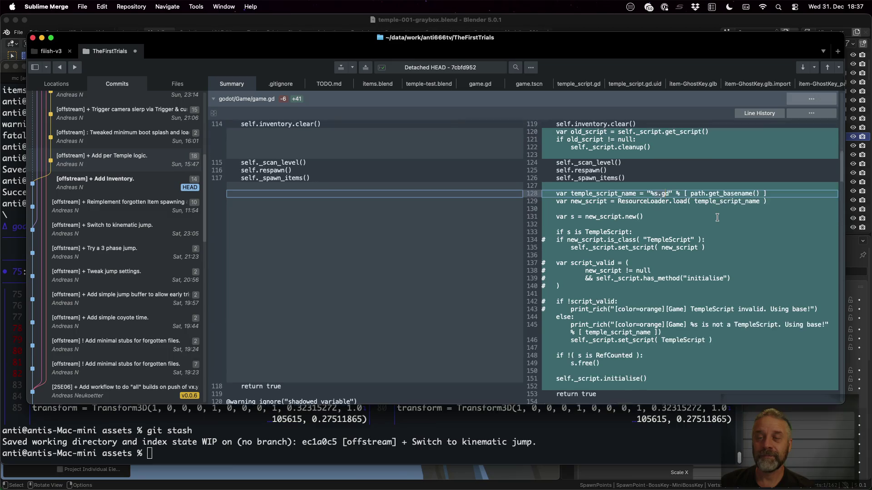
{"action": "left_click", "coordinate": [629, 168]}
{"action": "left_click", "coordinate": [662, 215]}
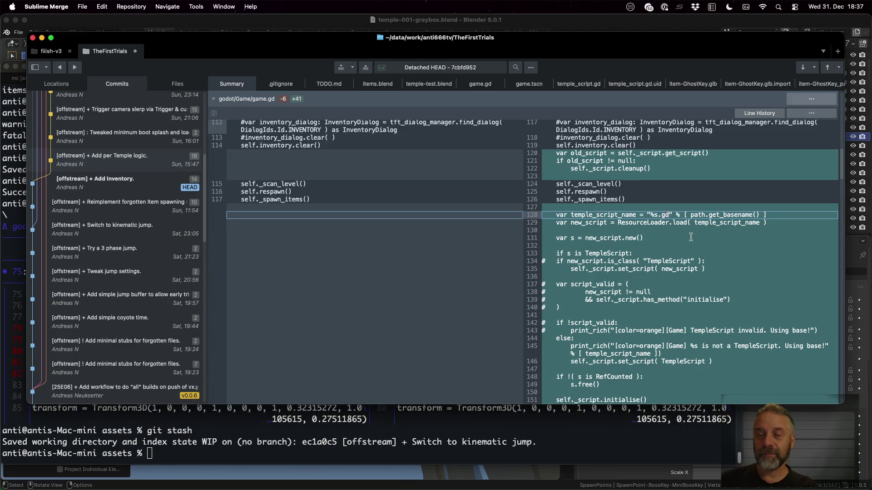
{"action": "left_click", "coordinate": [727, 223]}
{"action": "left_click", "coordinate": [618, 215]}
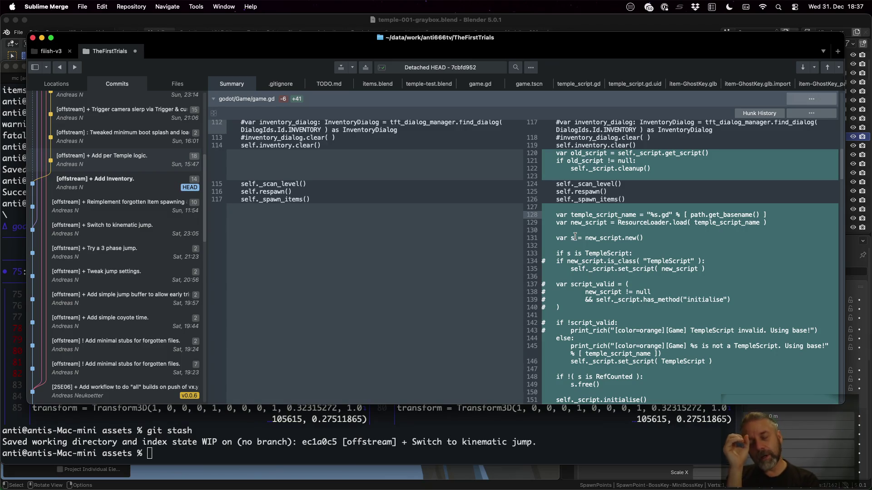
{"action": "double_click", "coordinate": [709, 226]}
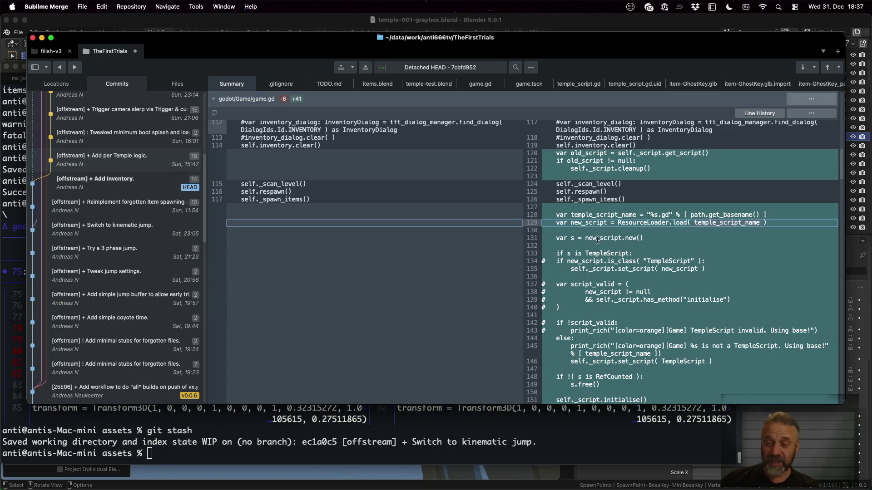
{"action": "left_click", "coordinate": [579, 272]}
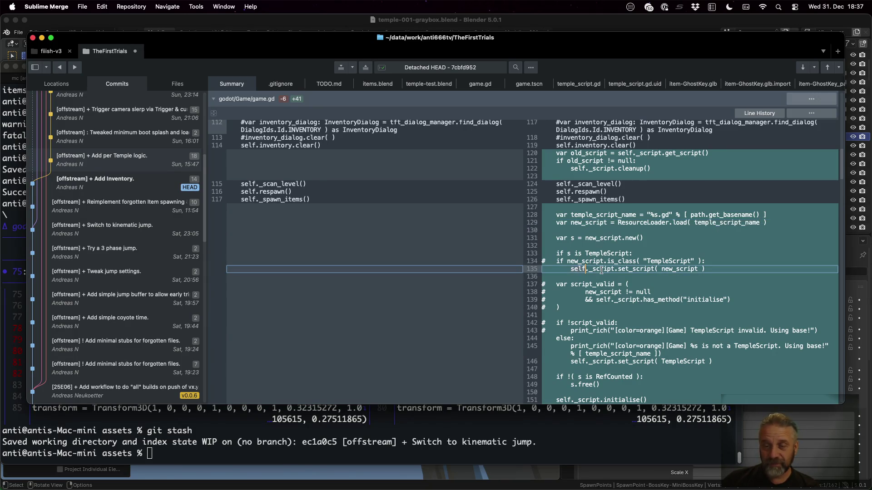
{"action": "left_click", "coordinate": [655, 269]}
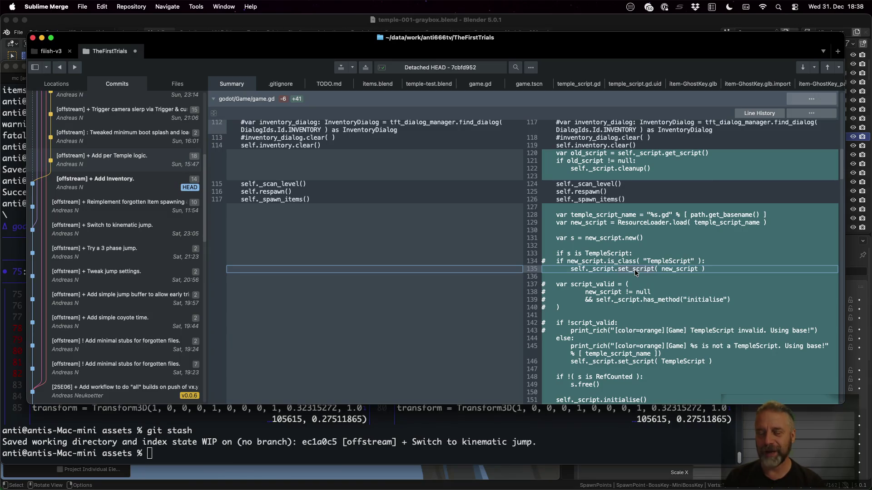
{"action": "scroll", "coordinate": [634, 270], "scroll_direction": "down", "scroll_amount": 5}
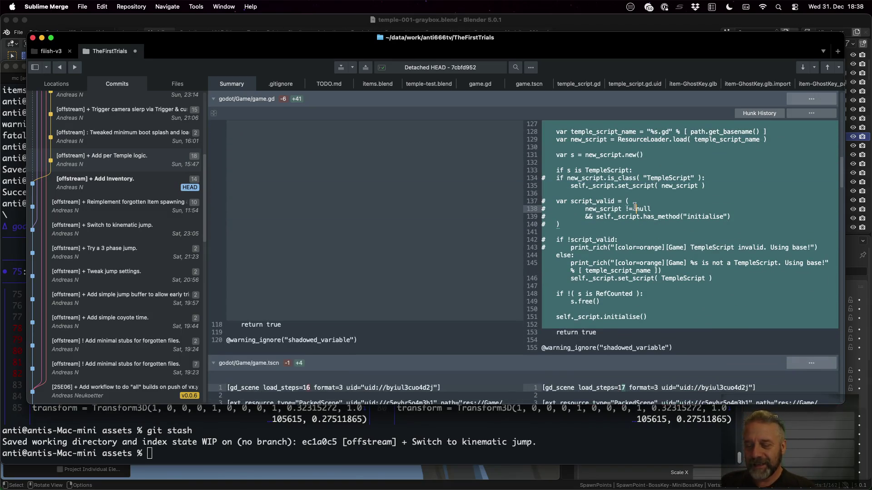
Start a five-minute timer, then review line 141, the else branch, the is TempleScript check and the fallback script assignment
{"action": "key", "text": "F13"}
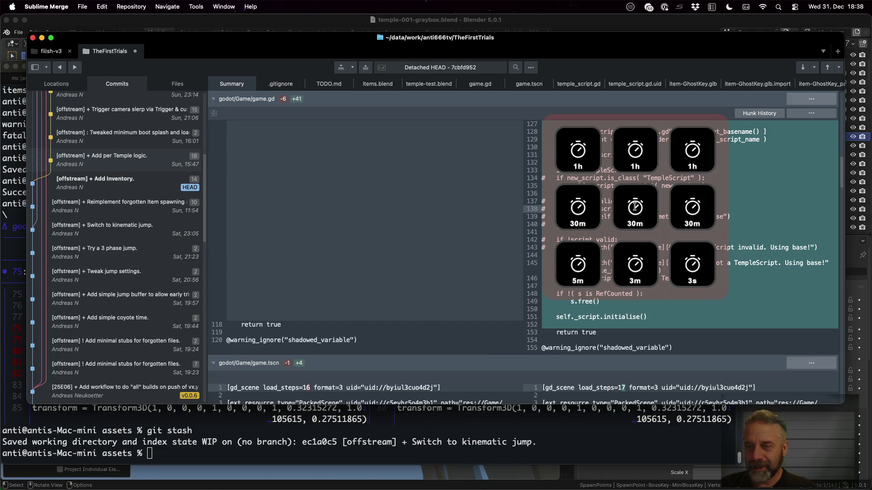
{"action": "left_click", "coordinate": [578, 266]}
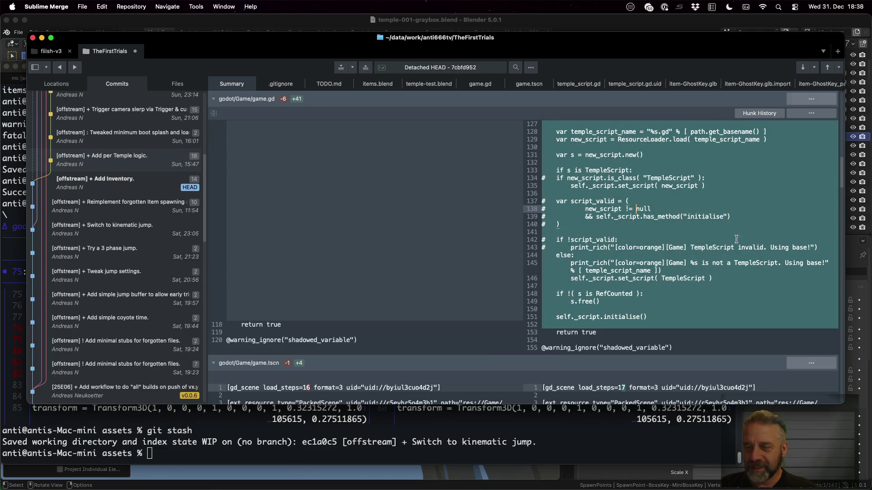
{"action": "left_click", "coordinate": [684, 232]}
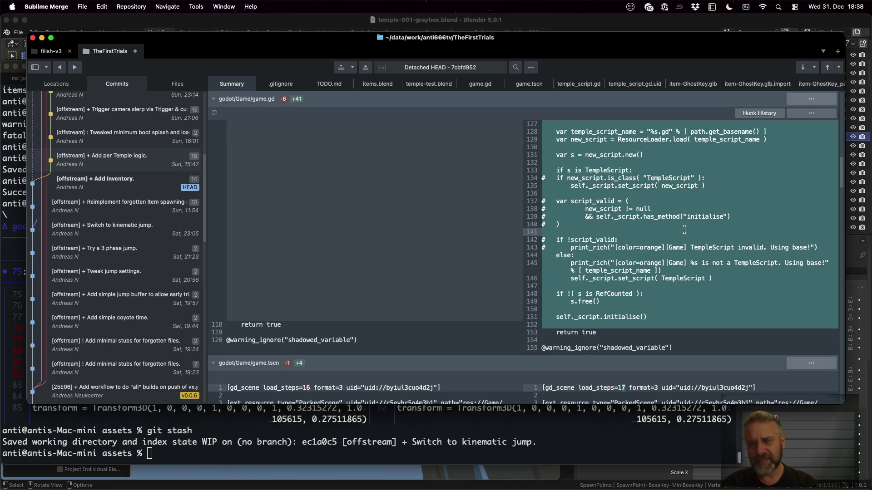
{"action": "scroll", "coordinate": [684, 232], "scroll_direction": "down", "scroll_amount": 1}
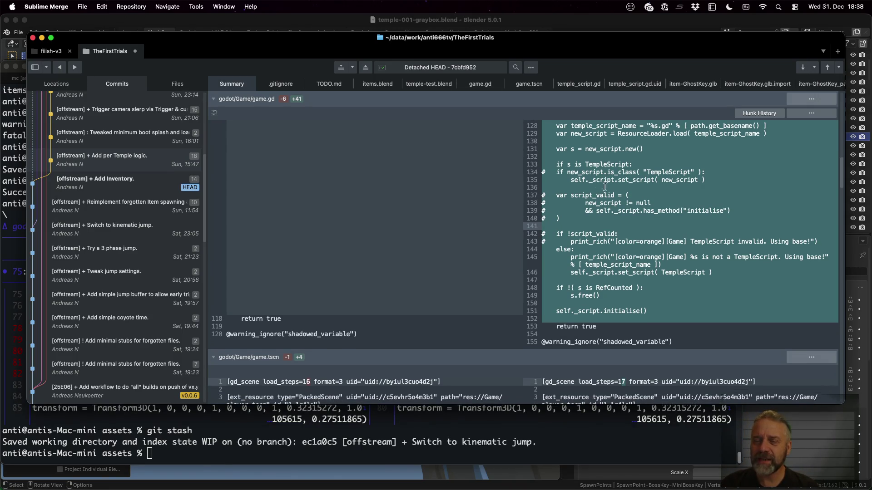
{"action": "left_click", "coordinate": [704, 251]}
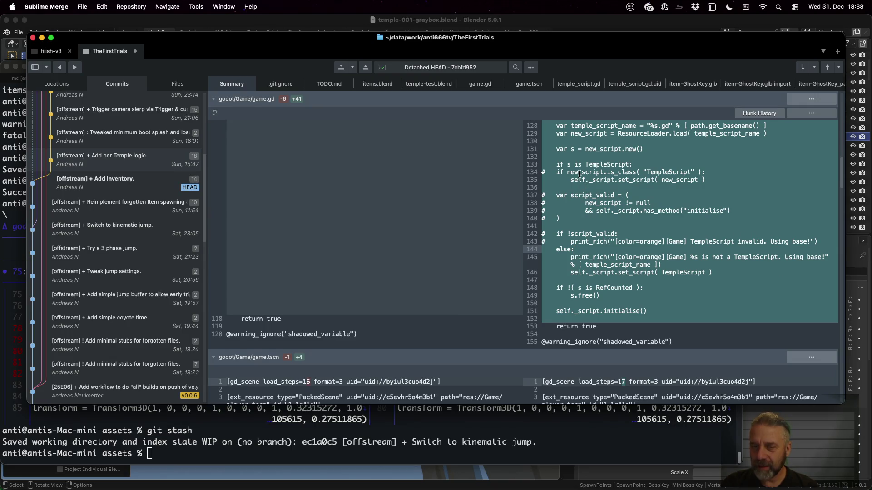
{"action": "left_click", "coordinate": [605, 162]}
{"action": "left_click_drag", "start_coordinate": [567, 163], "coordinate": [580, 164]}
{"action": "left_click", "coordinate": [589, 164]}
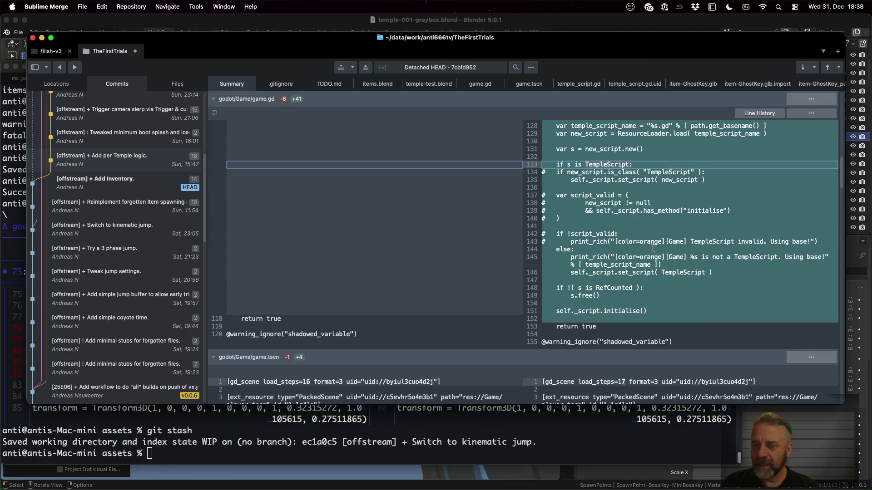
{"action": "left_click", "coordinate": [728, 261]}
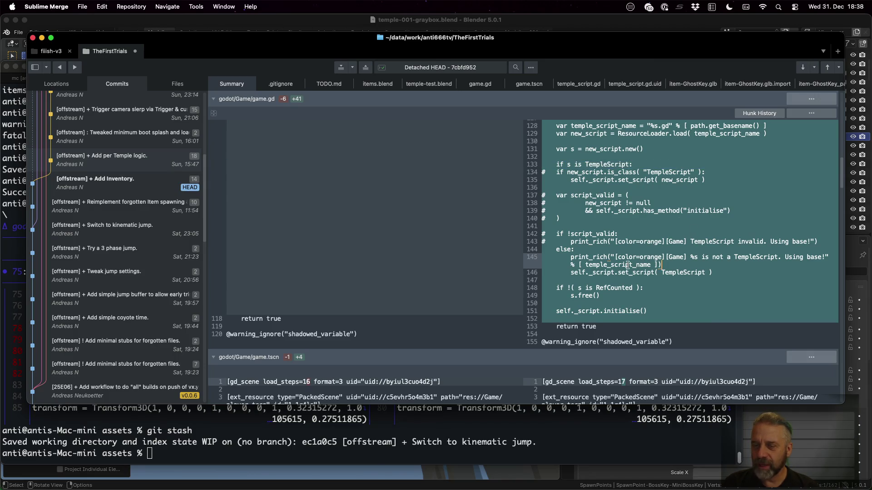
{"action": "left_click", "coordinate": [655, 272]}
{"action": "scroll", "coordinate": [614, 266], "scroll_direction": "down", "scroll_amount": 5}
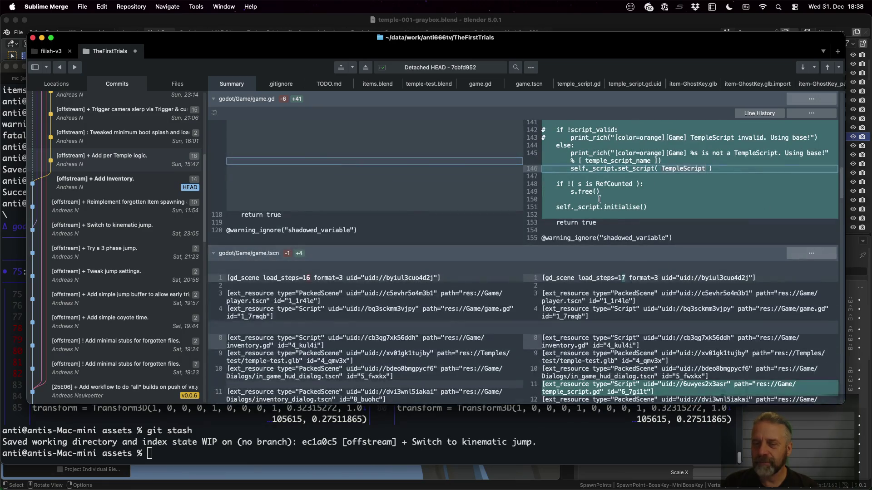
Review the RefCounted check, instance freeing and initialise call, plus the temple_script.gd resource line in game.tscn
{"action": "left_click", "coordinate": [570, 183]}
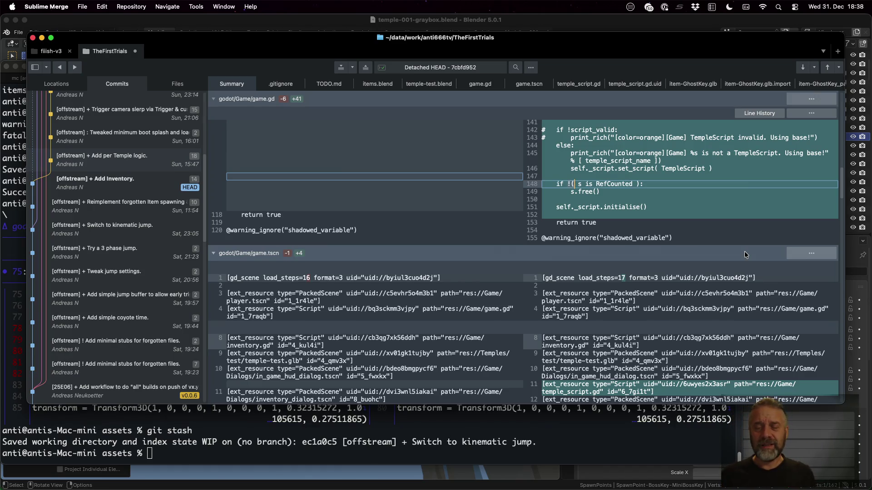
{"action": "left_click", "coordinate": [587, 191]}
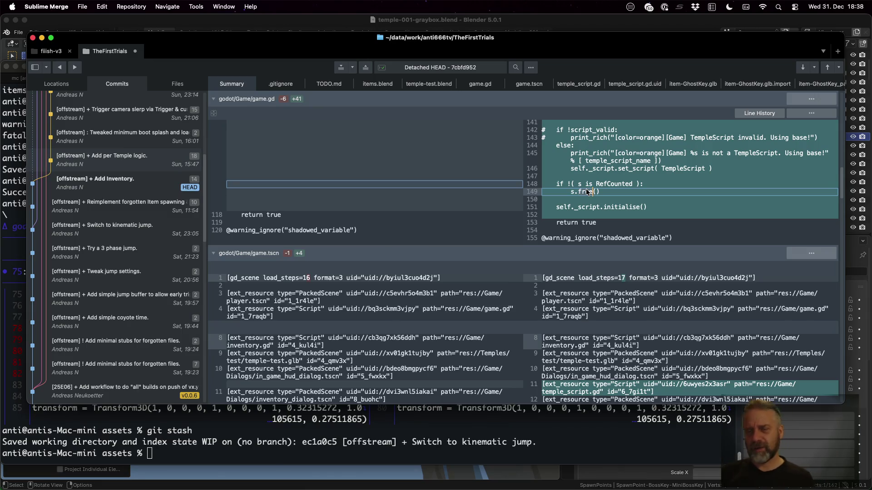
{"action": "left_click", "coordinate": [620, 207]}
{"action": "double_click", "coordinate": [621, 206]}
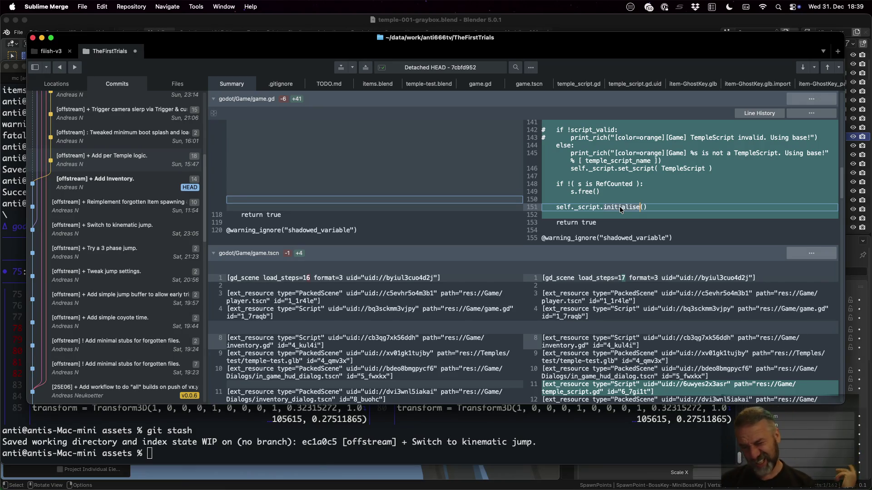
{"action": "scroll", "coordinate": [620, 209], "scroll_direction": "down", "scroll_amount": 3}
{"action": "scroll", "coordinate": [620, 209], "scroll_direction": "down", "scroll_amount": 3}
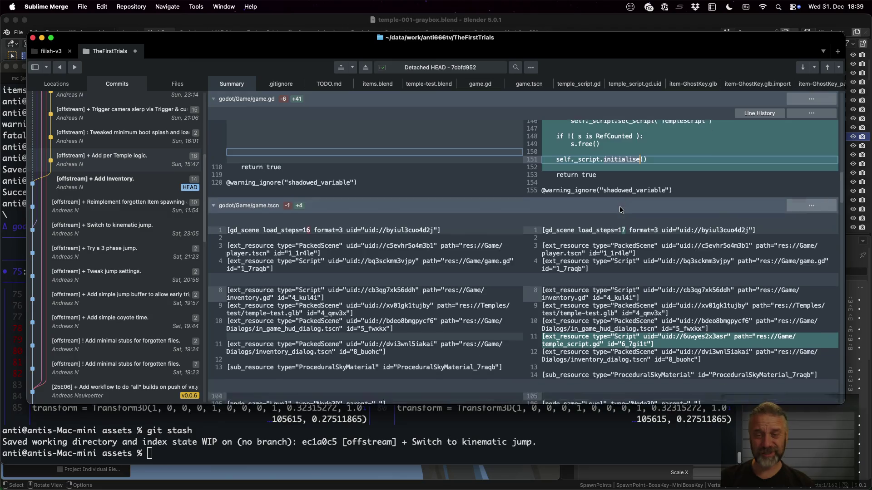
{"action": "scroll", "coordinate": [620, 209], "scroll_direction": "down", "scroll_amount": 3}
{"action": "scroll", "coordinate": [620, 210], "scroll_direction": "down", "scroll_amount": 2}
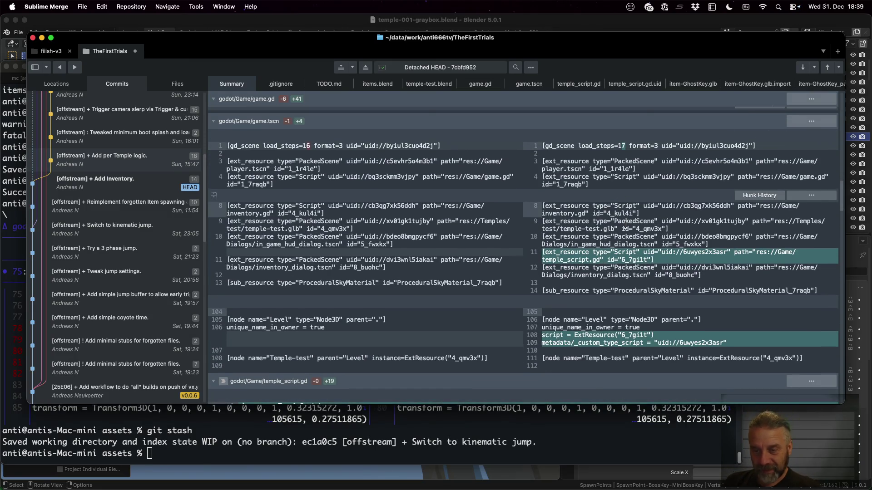
{"action": "left_click", "coordinate": [557, 260]}
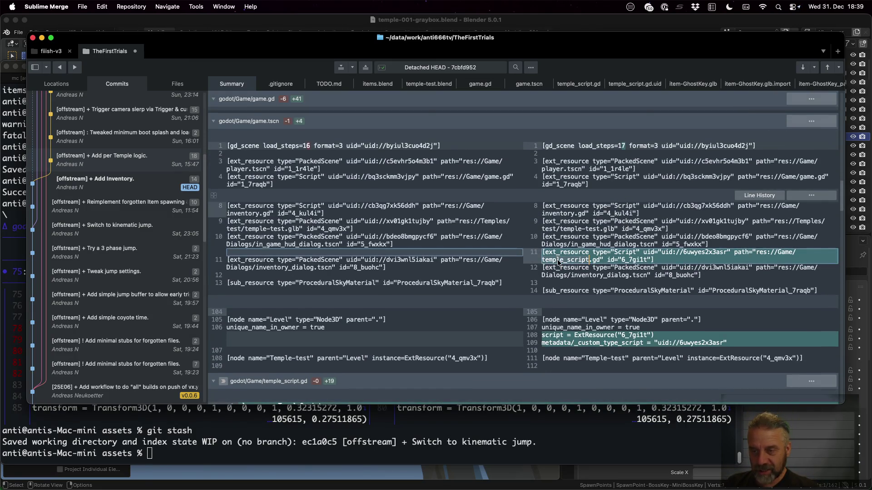
{"action": "scroll", "coordinate": [558, 259], "scroll_direction": "down", "scroll_amount": 5}
Review the get_intro_text, initialise, cleanup and pickup_item functions in temple_script.gd, then bring up the commit's actions
{"action": "left_click", "coordinate": [286, 244]}
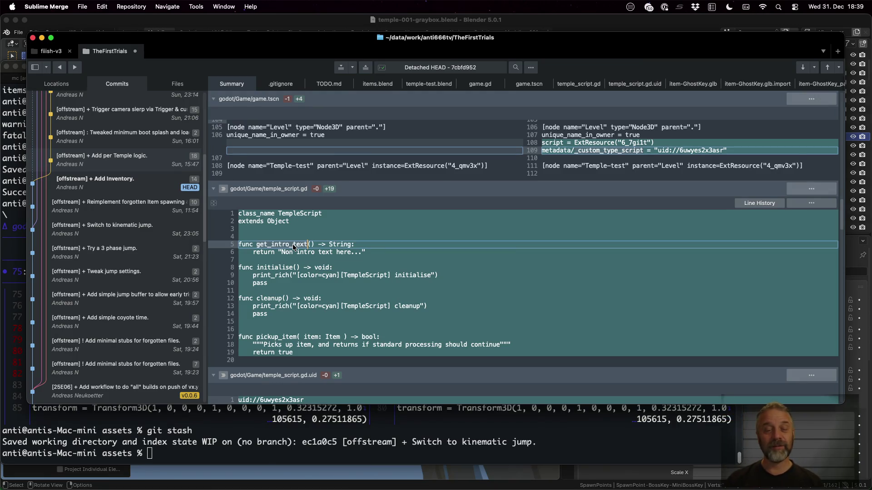
{"action": "left_click", "coordinate": [275, 266]}
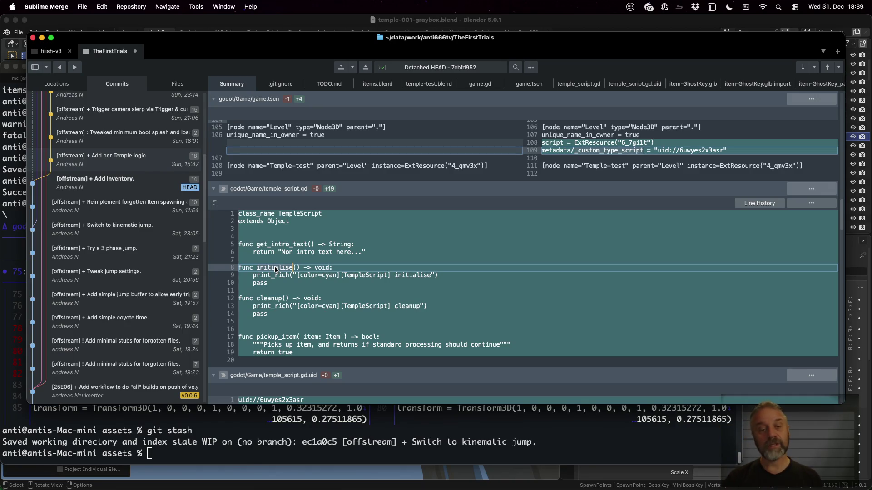
{"action": "left_click", "coordinate": [262, 299]}
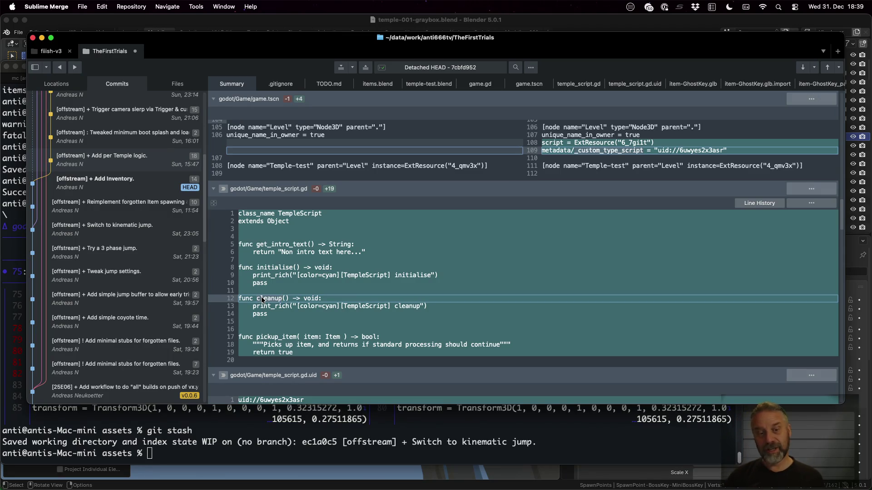
{"action": "left_click", "coordinate": [298, 337]}
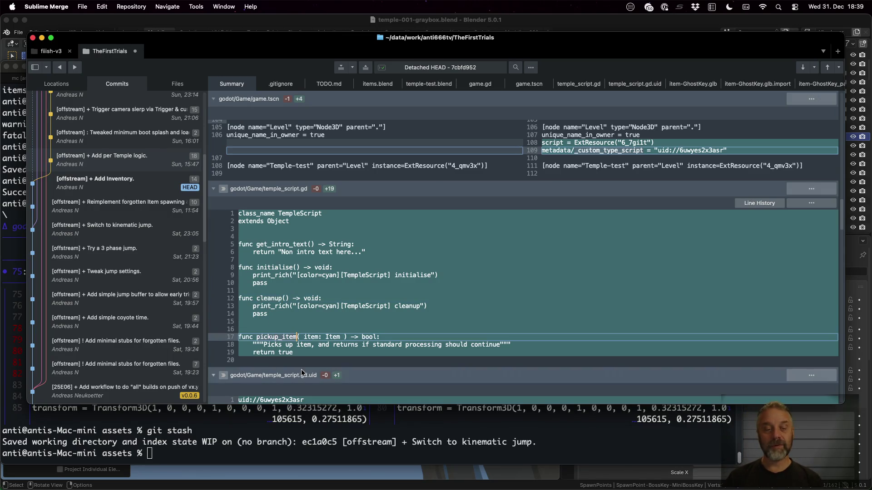
{"action": "left_click", "coordinate": [533, 345]}
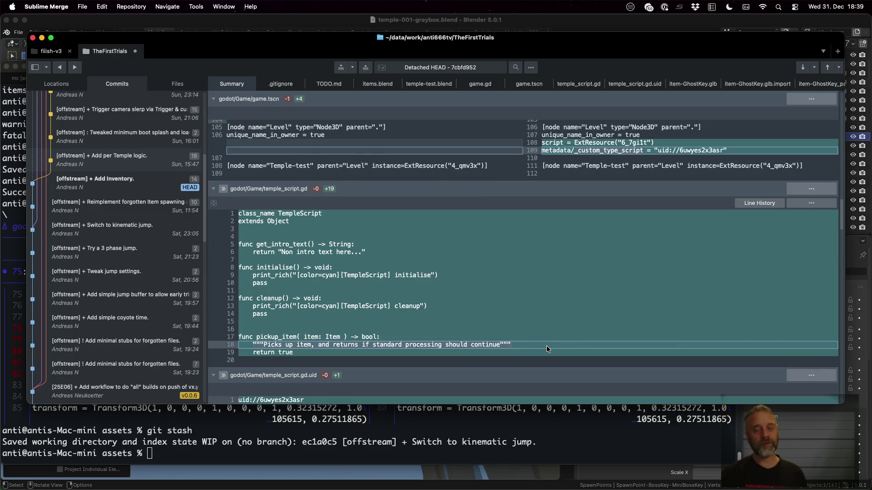
{"action": "scroll", "coordinate": [547, 346], "scroll_direction": "down", "scroll_amount": 3}
{"action": "scroll", "coordinate": [541, 306], "scroll_direction": "down", "scroll_amount": 4}
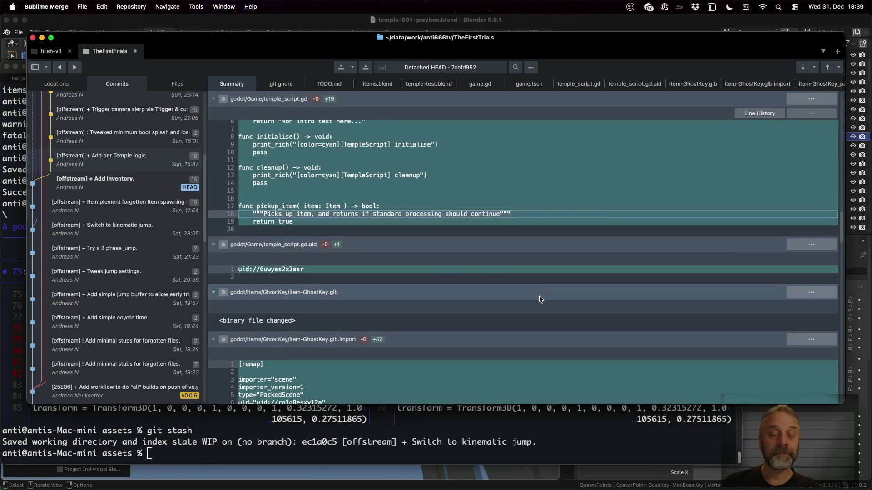
{"action": "scroll", "coordinate": [539, 299], "scroll_direction": "down", "scroll_amount": 3}
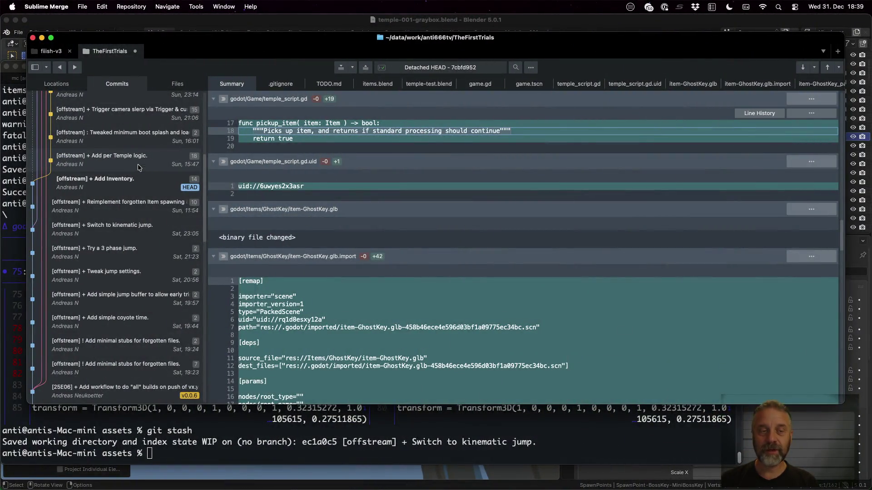
{"action": "right_click", "coordinate": [138, 178]}
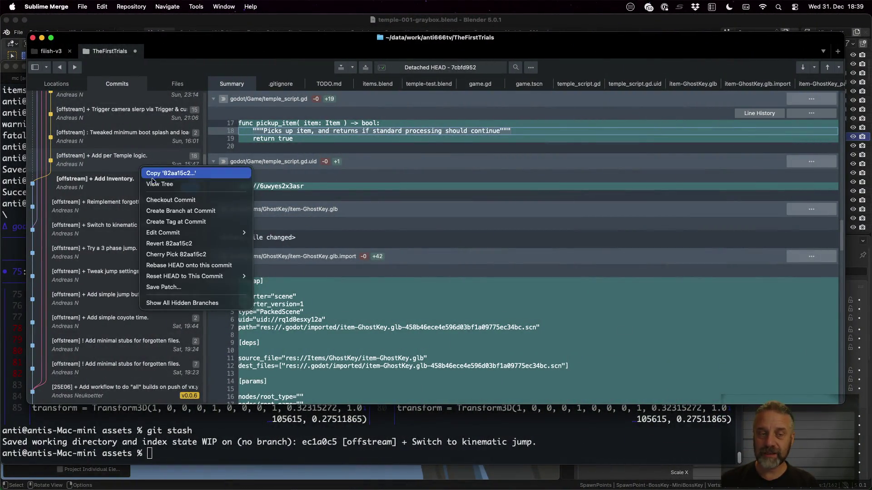
Attempt Checkout Commit, stash the remaining changes with git stash in iTerm2, and reopen the commit's actions
{"action": "left_click", "coordinate": [174, 199]}
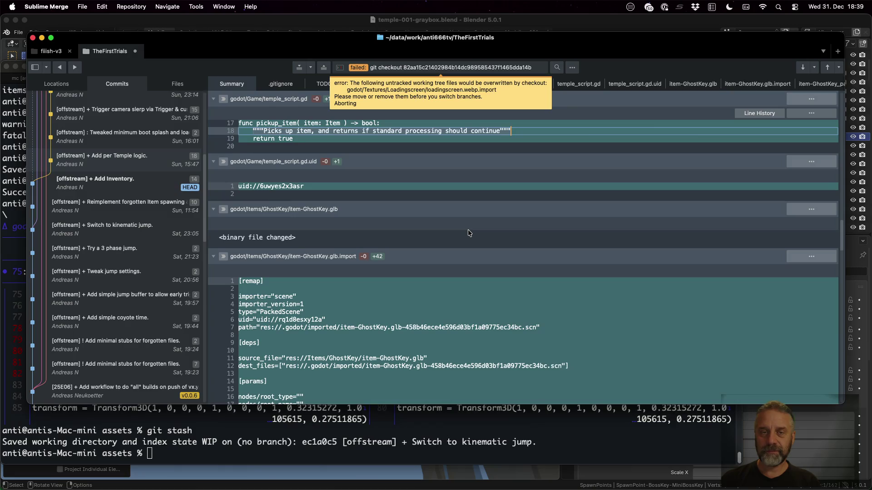
{"action": "left_click", "coordinate": [473, 429]}
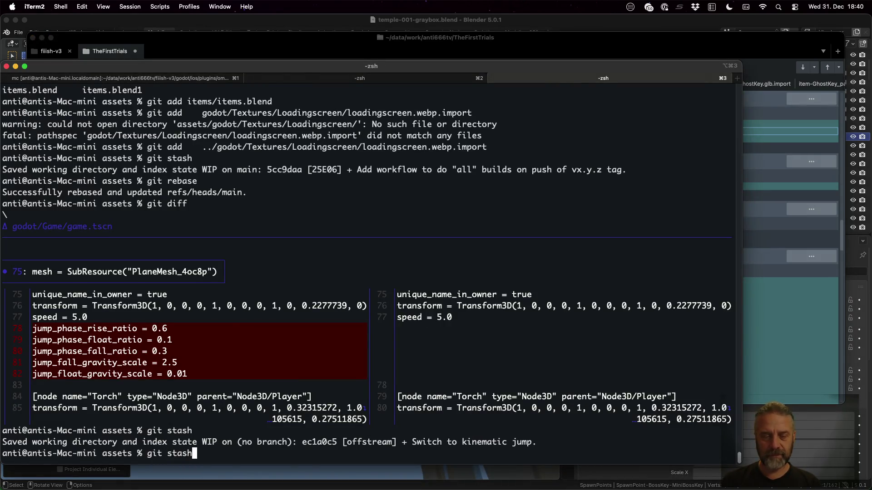
{"action": "key", "text": "Return"}
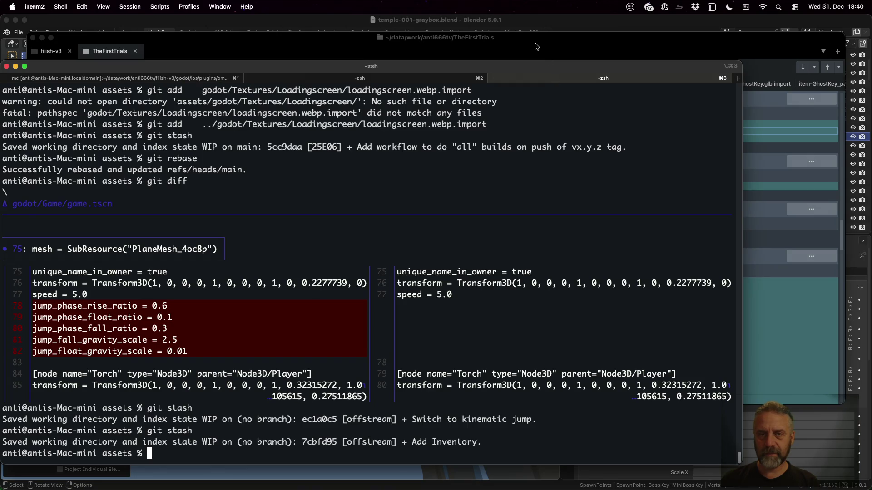
{"action": "left_click", "coordinate": [536, 46]}
{"action": "right_click", "coordinate": [105, 164]}
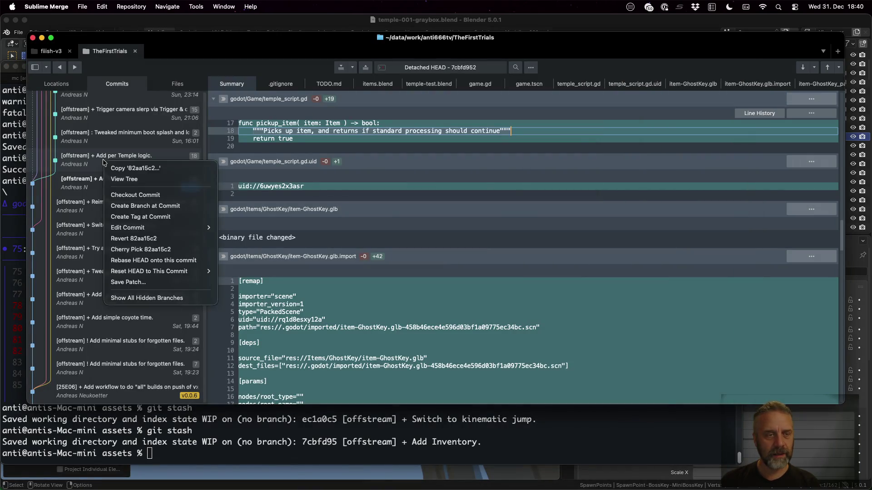
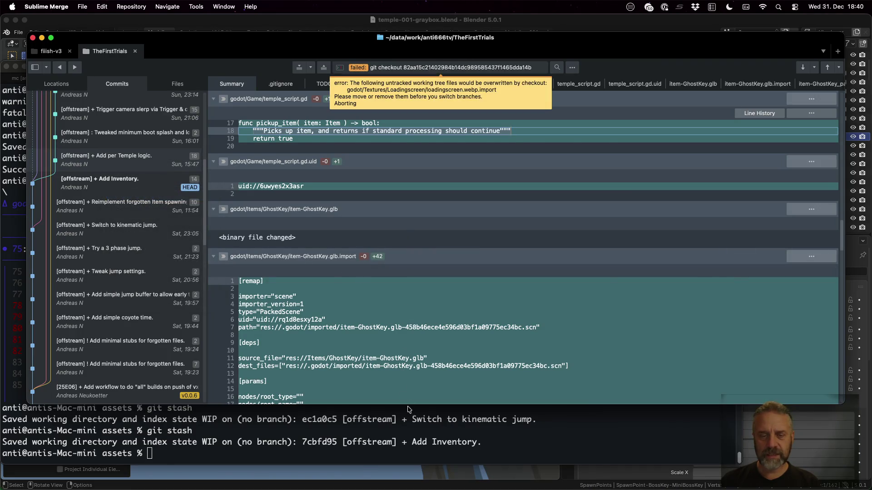
Complete the Loadingscreen folder path in the terminal and attempt checking out 'Add per Temple logic'
{"action": "left_click", "coordinate": [424, 436]}
{"action": "type", "text": "git add"}
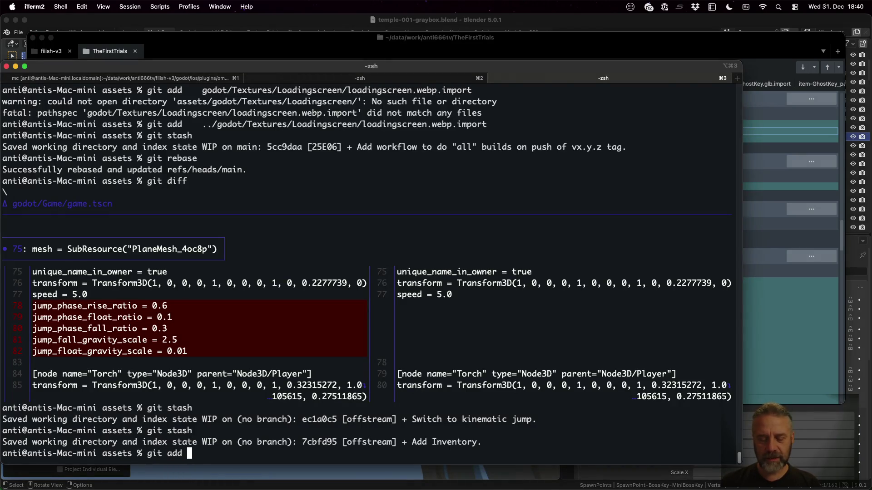
{"action": "key", "text": "BackSpace"}
{"action": "key", "text": "BackSpace"}
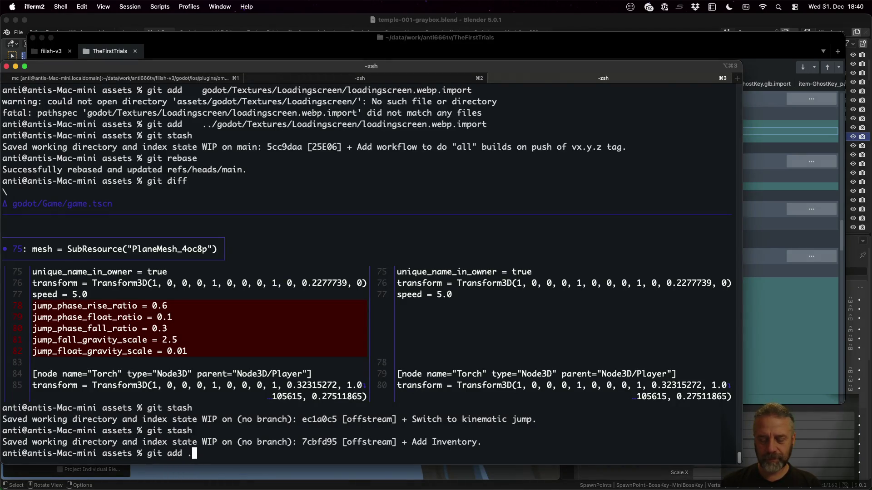
{"action": "key", "text": "Tab"}
{"action": "key", "text": "Tab"}
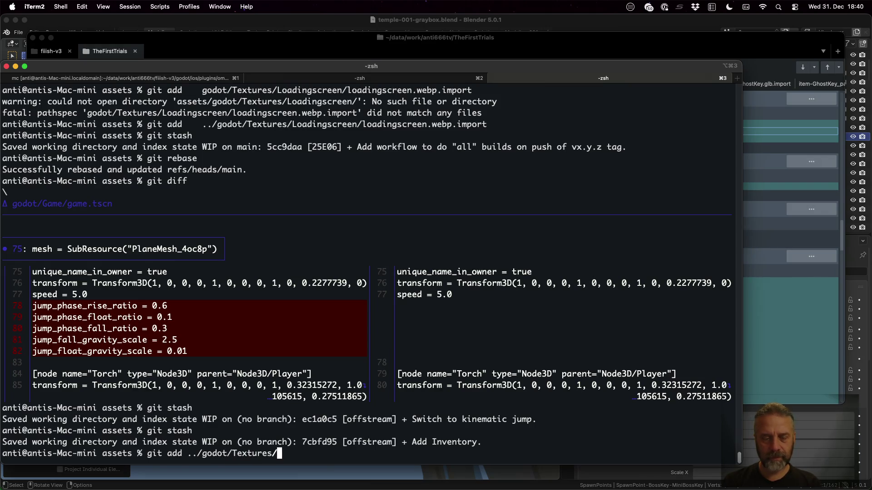
{"action": "type", "text": "Loadingscreen/"}
{"action": "key", "text": "Tab"}
{"action": "left_click", "coordinate": [562, 49]}
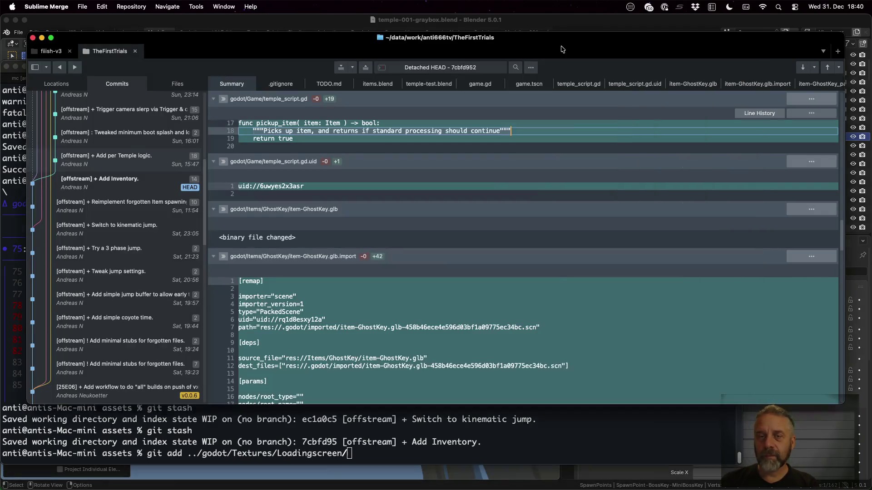
{"action": "right_click", "coordinate": [104, 167]}
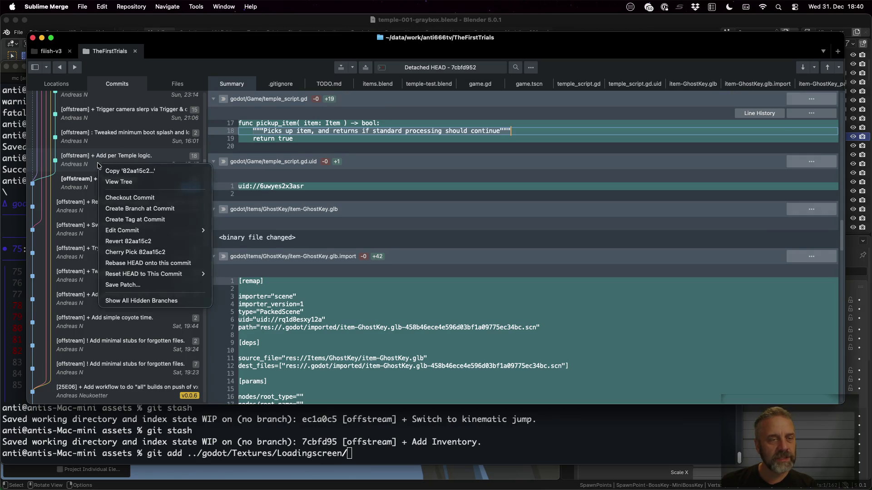
{"action": "left_click", "coordinate": [136, 197]}
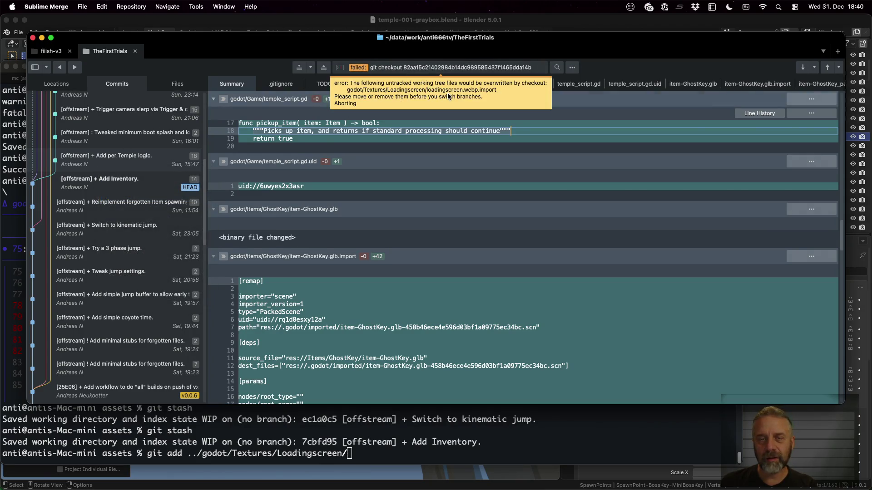
Stage loadingscreen.webp.import with git add and git stash it
{"action": "left_click", "coordinate": [505, 422]}
{"action": "type", "text": "le"}
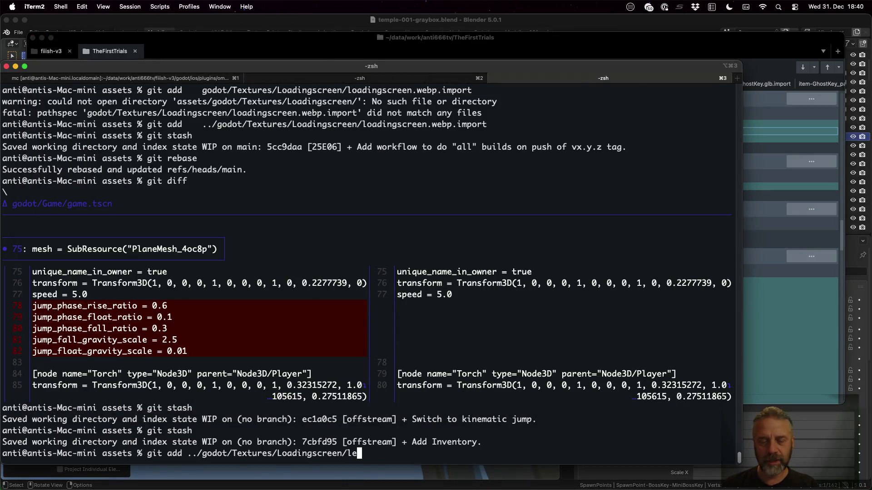
{"action": "key", "text": "Tab"}
{"action": "type", "text": "webp"}
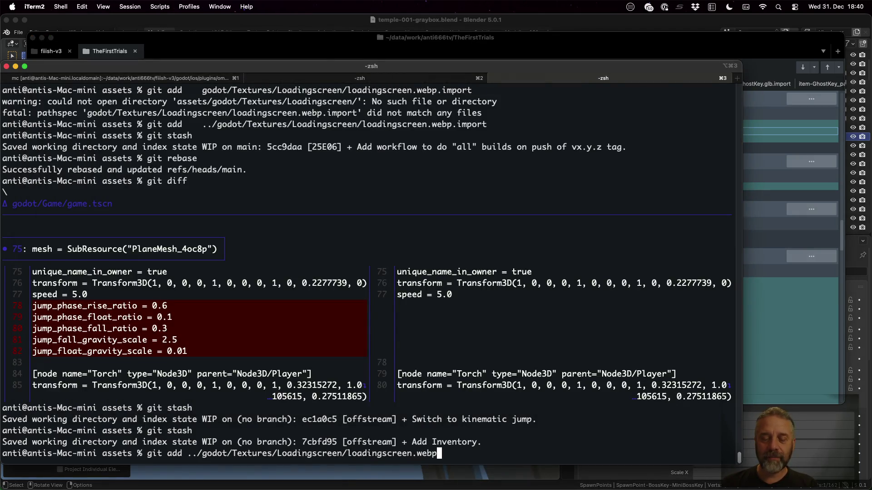
{"action": "type", "text": ".import"}
{"action": "key", "text": "Return"}
{"action": "type", "text": "git stash"}
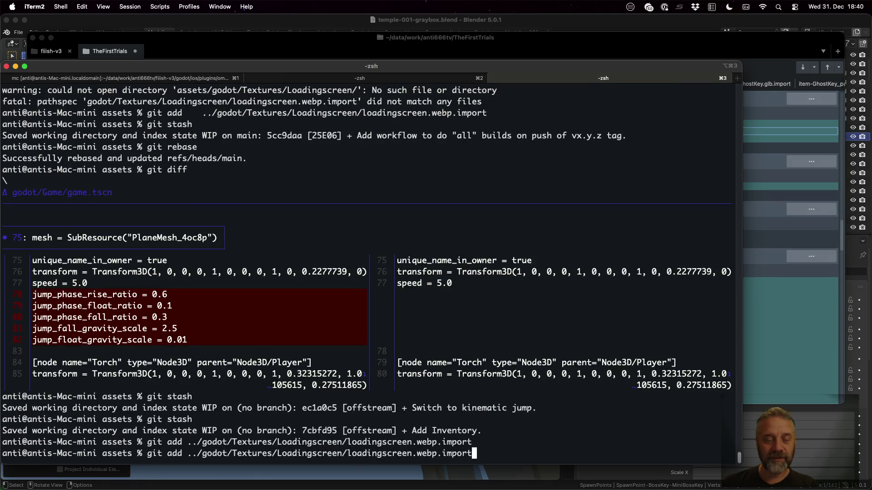
{"action": "key", "text": "Return"}
Check out the 'Add per Temple logic' commit in Sublime Merge and return to Godot
{"action": "left_click", "coordinate": [580, 52]}
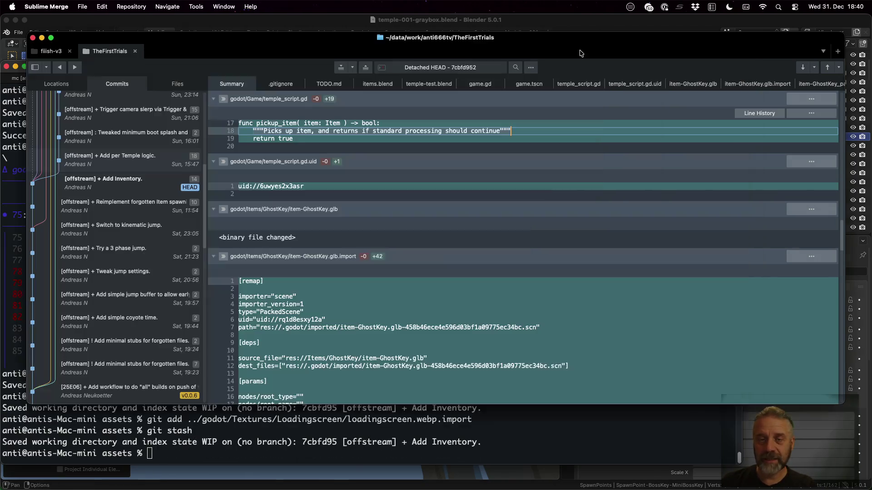
{"action": "right_click", "coordinate": [101, 155]}
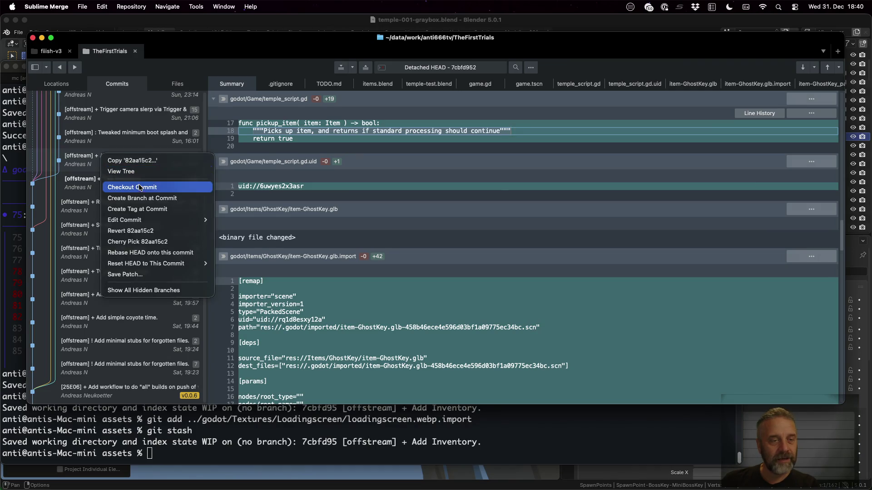
{"action": "left_click", "coordinate": [137, 185]}
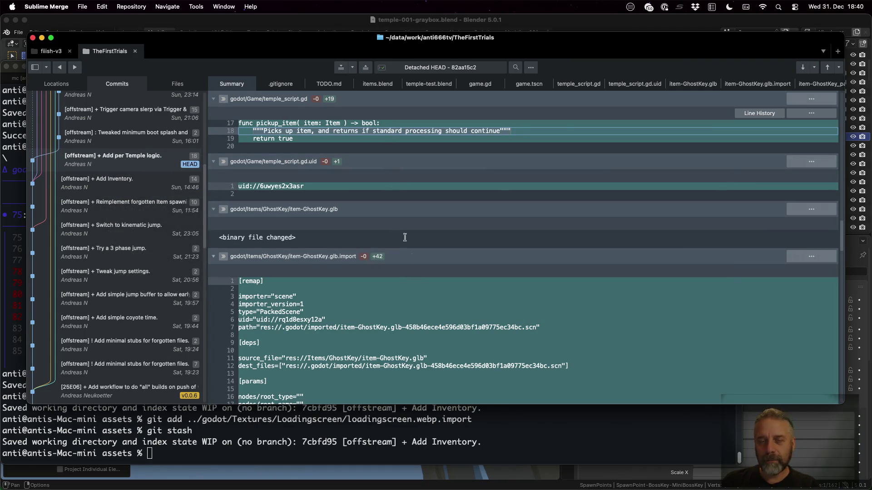
{"action": "key", "text": "ctrl+Left"}
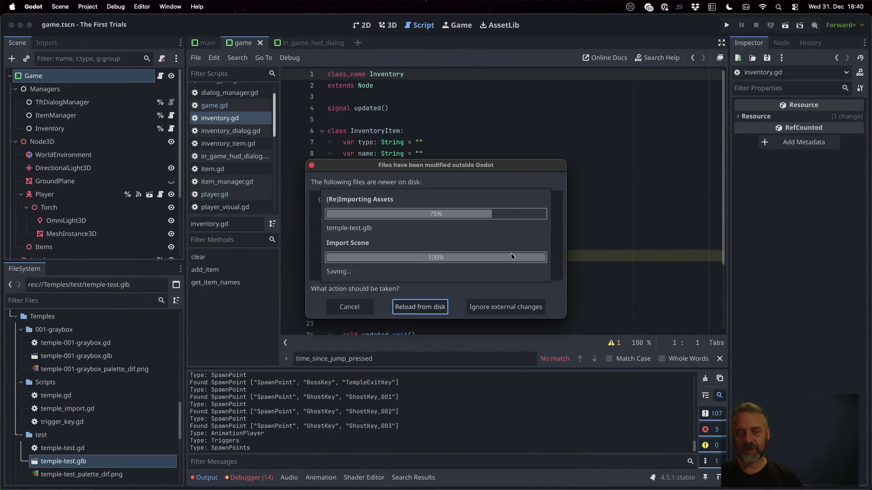
Reload files changed on disk and open temple-test.gd from the FileSystem dock
{"action": "left_click", "coordinate": [418, 306]}
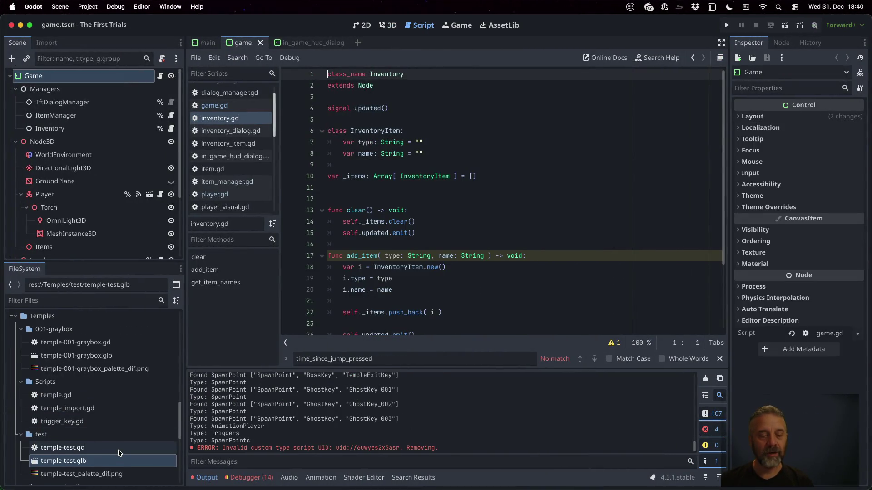
{"action": "scroll", "coordinate": [72, 436], "scroll_direction": "down", "scroll_amount": 1}
{"action": "left_click", "coordinate": [90, 427]}
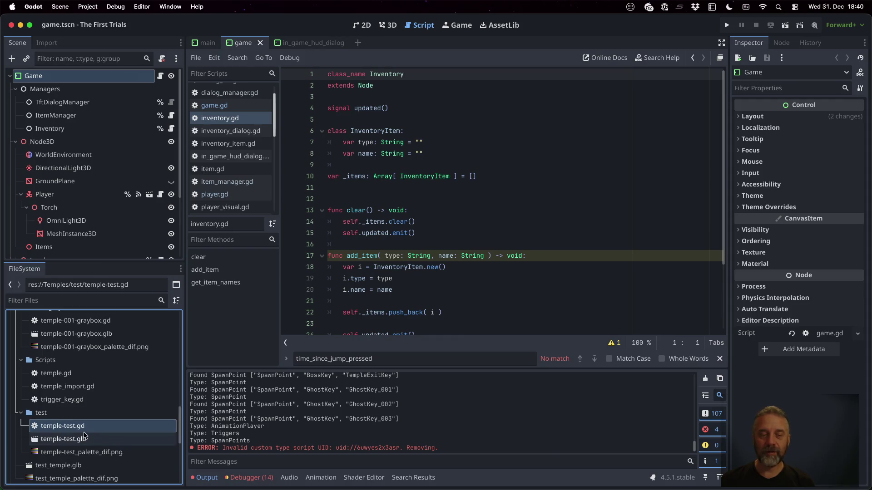
{"action": "double_click", "coordinate": [84, 425]}
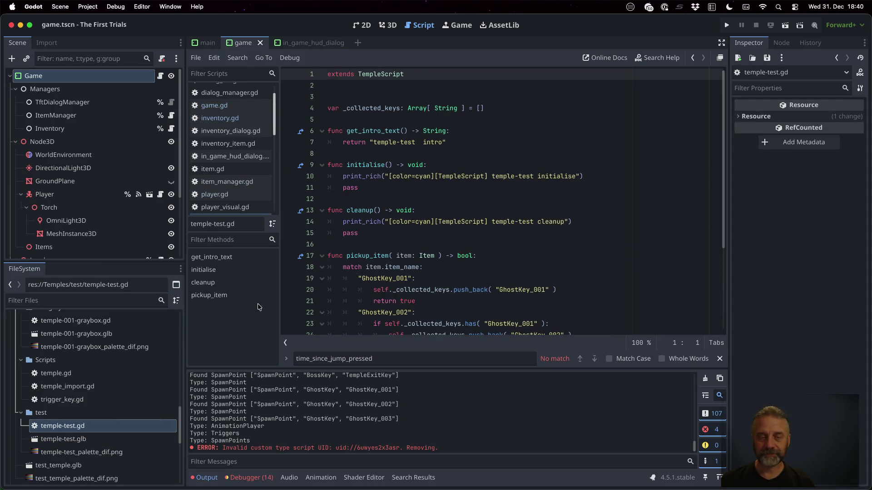
{"action": "right_click", "coordinate": [64, 440]}
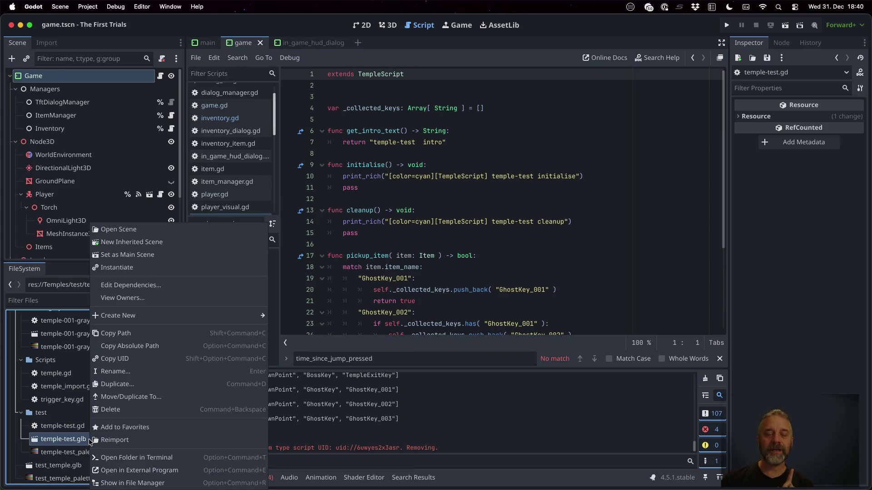
{"action": "left_click", "coordinate": [251, 223]}
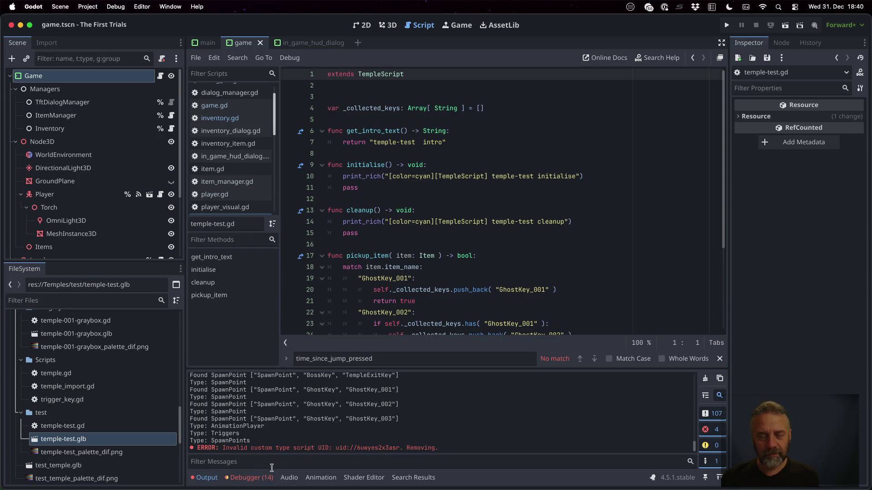
Inspect the UID in the error message and run the project
{"action": "double_click", "coordinate": [358, 448]}
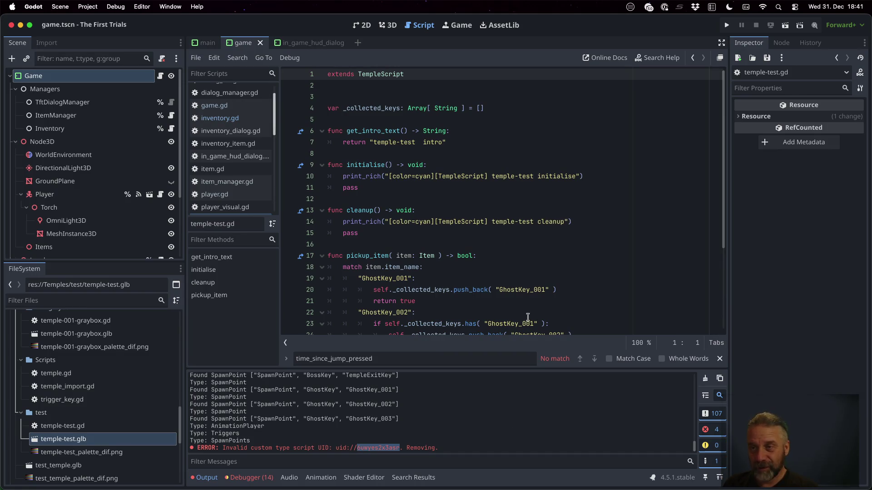
{"action": "left_click", "coordinate": [726, 25]}
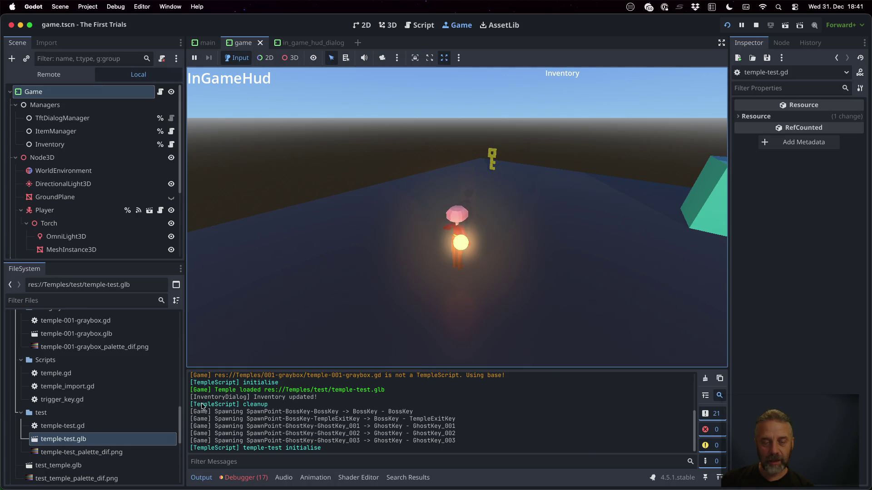
{"action": "scroll", "coordinate": [203, 408], "scroll_direction": "up", "scroll_amount": 3}
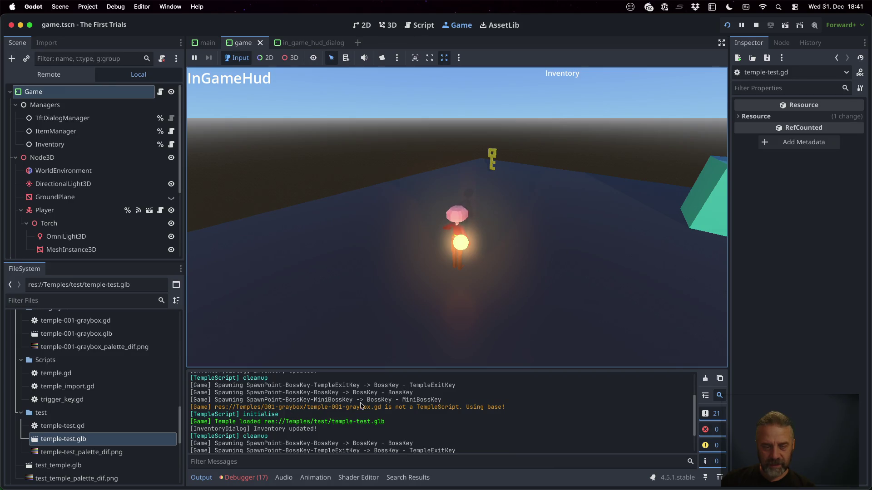
{"action": "scroll", "coordinate": [326, 416], "scroll_direction": "down", "scroll_amount": 1}
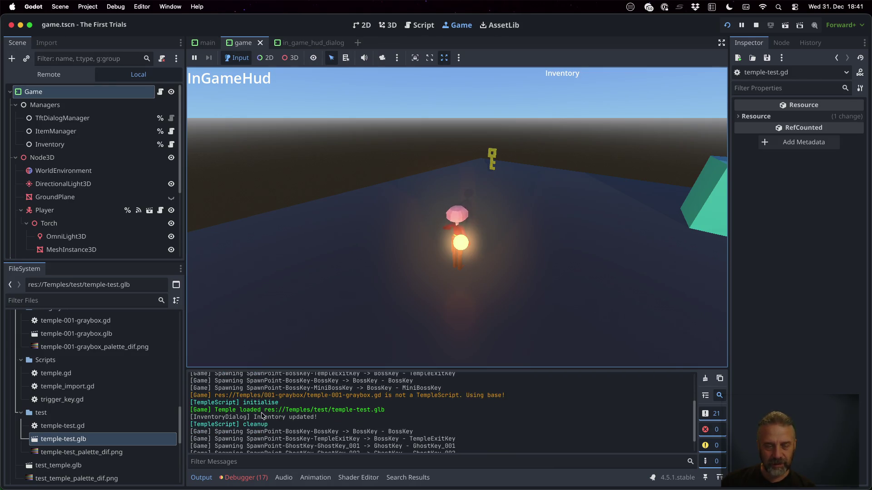
{"action": "scroll", "coordinate": [243, 425], "scroll_direction": "down", "scroll_amount": 2}
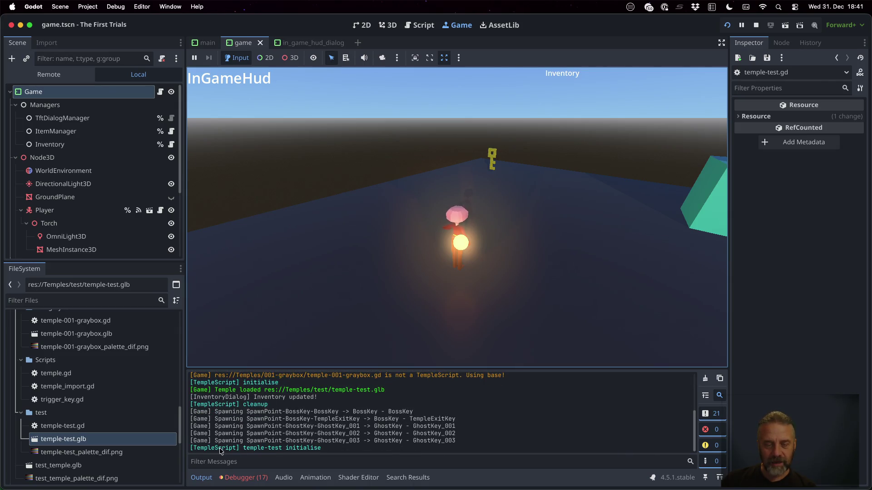
{"action": "left_click_drag", "start_coordinate": [242, 448], "coordinate": [326, 448]}
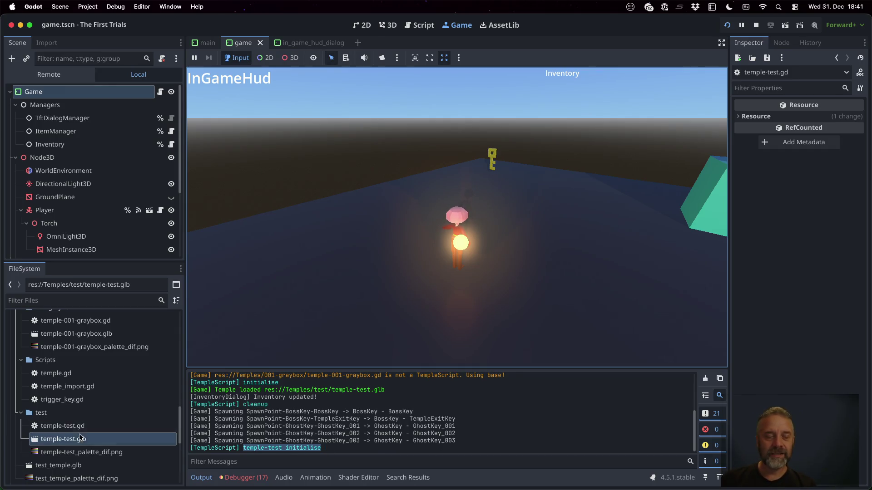
{"action": "double_click", "coordinate": [253, 448]}
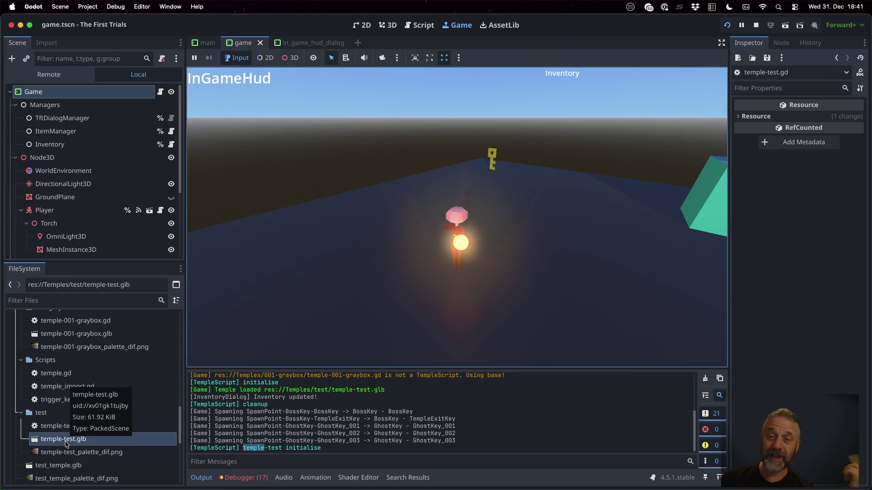
{"action": "key", "text": "w"}
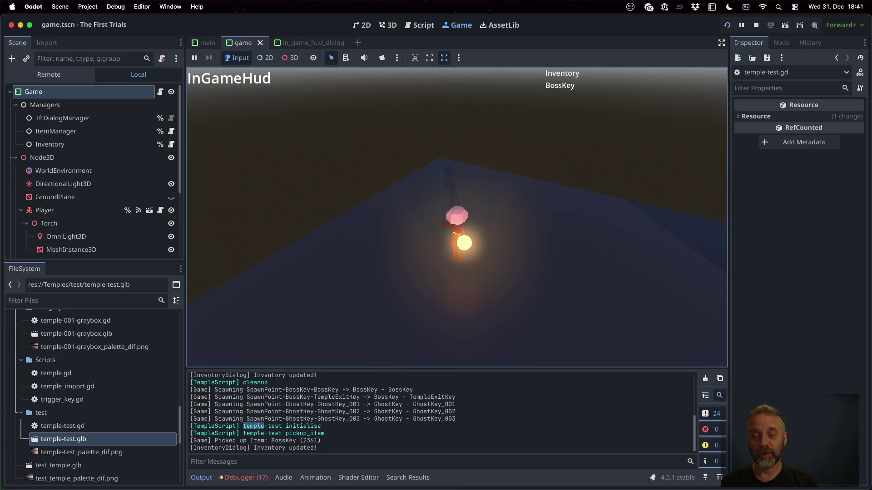
Run the player across the platform into GhostKey_001 to collect it
{"action": "key", "text": "a"}
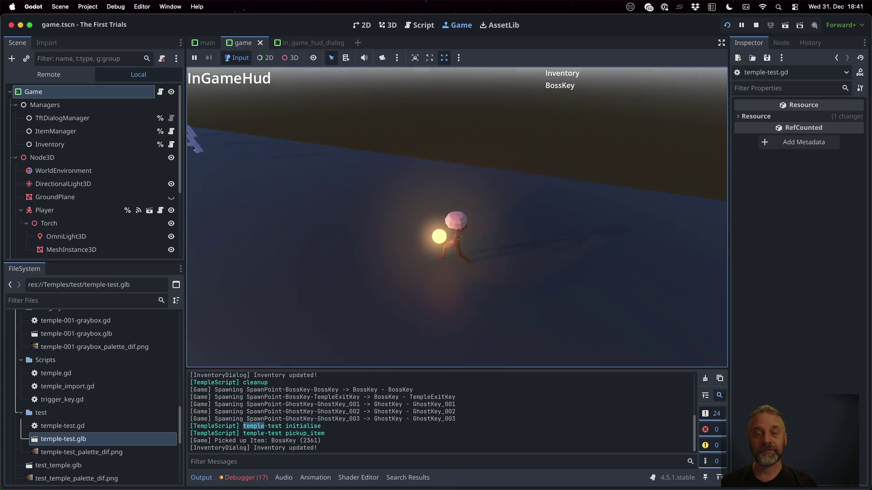
{"action": "key", "text": "w"}
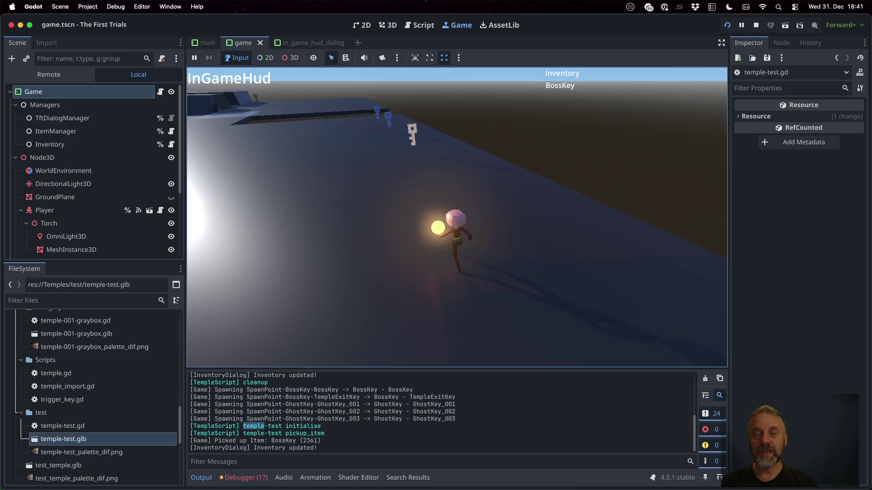
{"action": "key", "text": "w"}
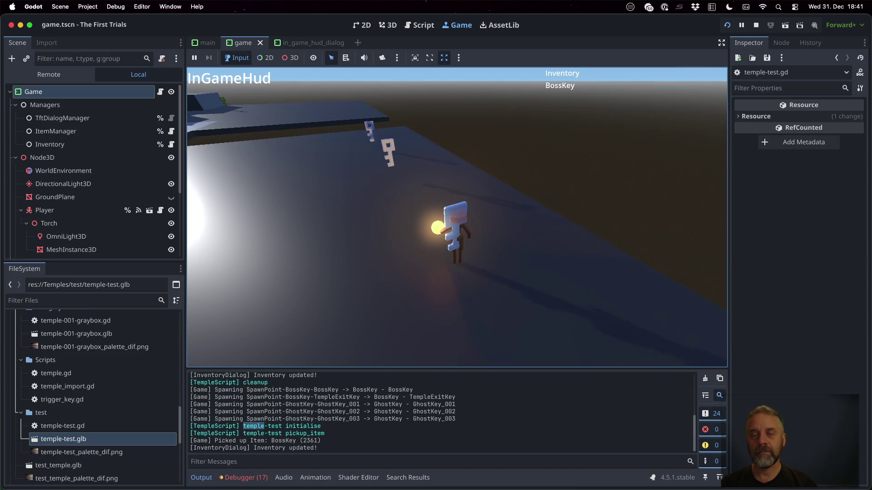
{"action": "key", "text": "w"}
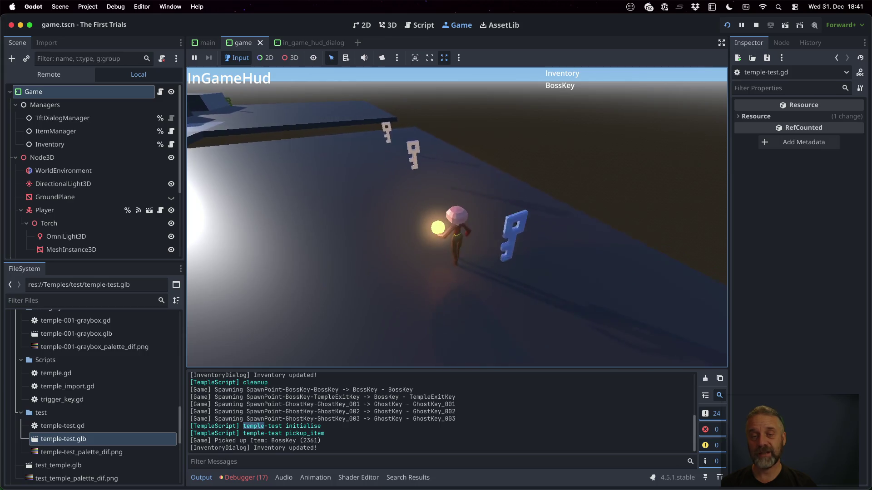
{"action": "key", "text": "w"}
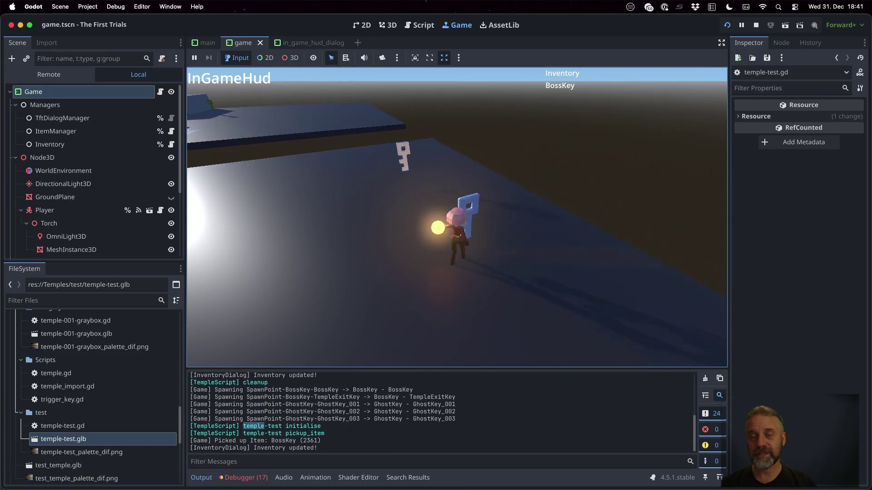
{"action": "key", "text": "w"}
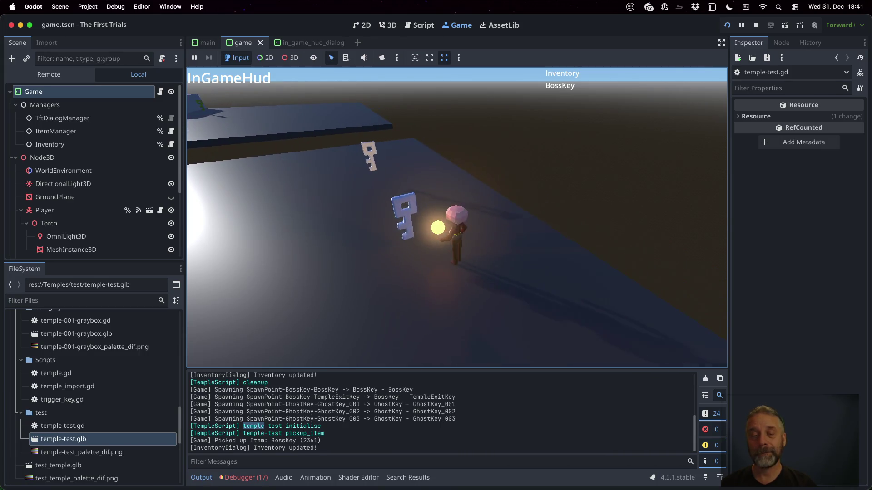
{"action": "key", "text": "w"}
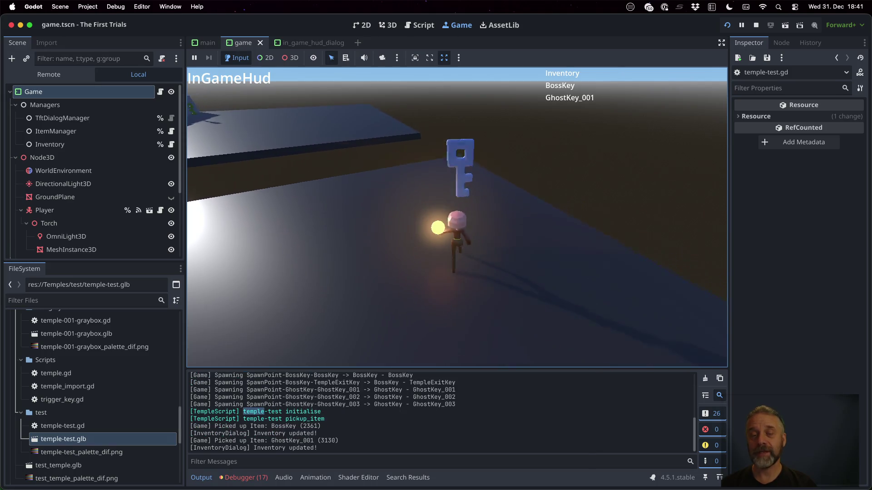
Steer the player to collect GhostKey_002 and GhostKey_003, then leave for the commit review desktop
{"action": "key", "text": "s"}
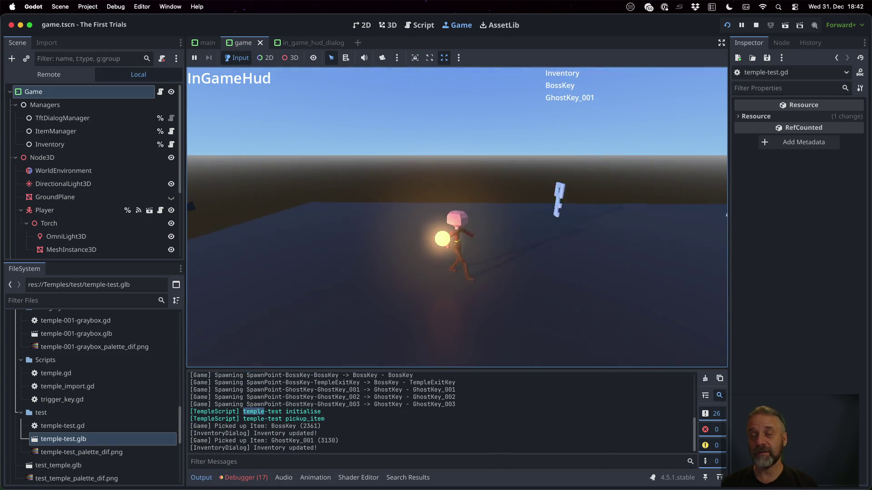
{"action": "key", "text": "w"}
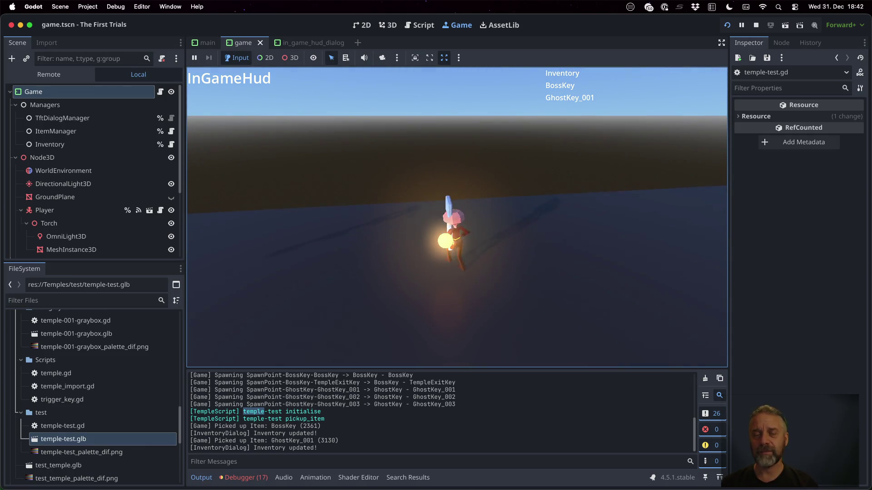
{"action": "key", "text": "s"}
{"action": "key", "text": "a"}
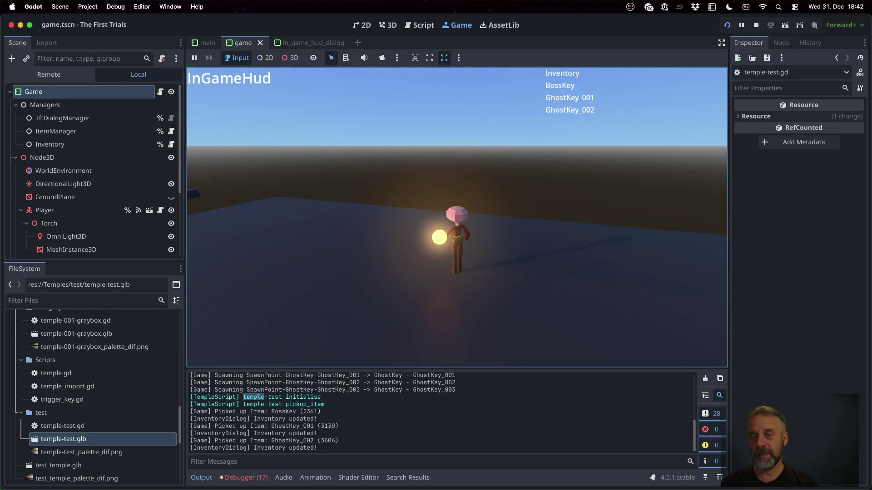
{"action": "key", "text": "d"}
{"action": "key", "text": "w"}
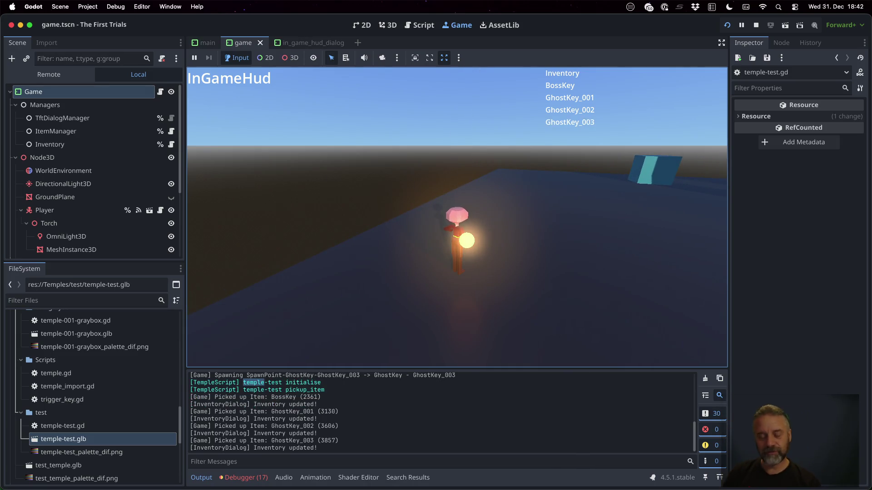
{"action": "key", "text": "ctrl+Right"}
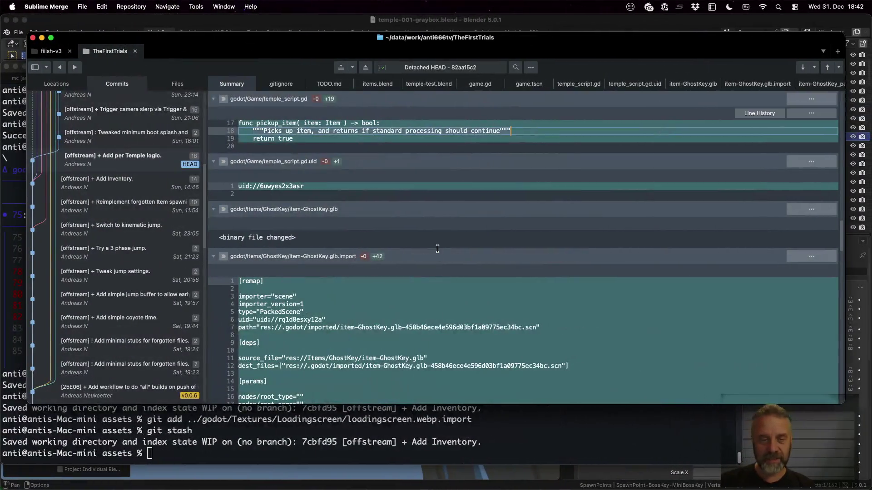
{"action": "scroll", "coordinate": [442, 244], "scroll_direction": "down", "scroll_amount": 3}
{"action": "scroll", "coordinate": [443, 244], "scroll_direction": "down", "scroll_amount": 3}
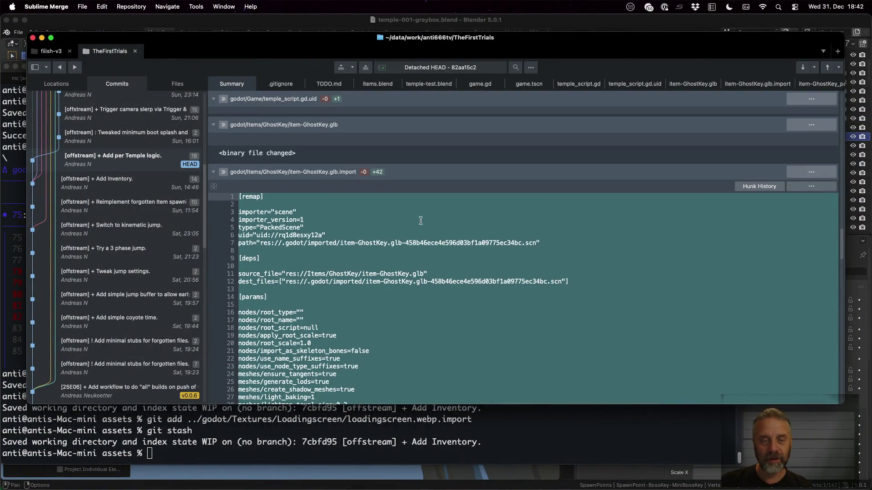
{"action": "scroll", "coordinate": [477, 239], "scroll_direction": "down", "scroll_amount": 5}
{"action": "scroll", "coordinate": [533, 232], "scroll_direction": "down", "scroll_amount": 5}
{"action": "scroll", "coordinate": [534, 232], "scroll_direction": "down", "scroll_amount": 5}
{"action": "scroll", "coordinate": [518, 235], "scroll_direction": "down", "scroll_amount": 5}
{"action": "scroll", "coordinate": [501, 237], "scroll_direction": "down", "scroll_amount": 5}
{"action": "scroll", "coordinate": [501, 238], "scroll_direction": "down", "scroll_amount": 5}
{"action": "scroll", "coordinate": [501, 238], "scroll_direction": "down", "scroll_amount": 4}
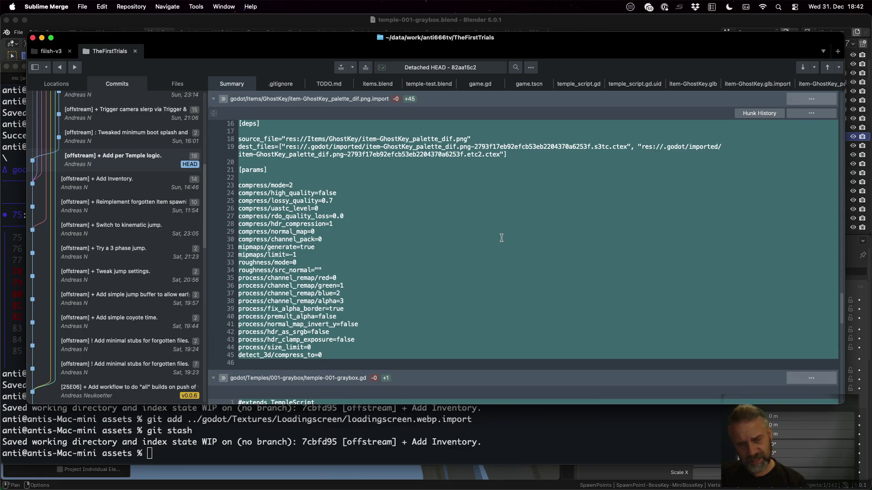
{"action": "scroll", "coordinate": [502, 238], "scroll_direction": "down", "scroll_amount": 1}
{"action": "scroll", "coordinate": [501, 237], "scroll_direction": "down", "scroll_amount": 5}
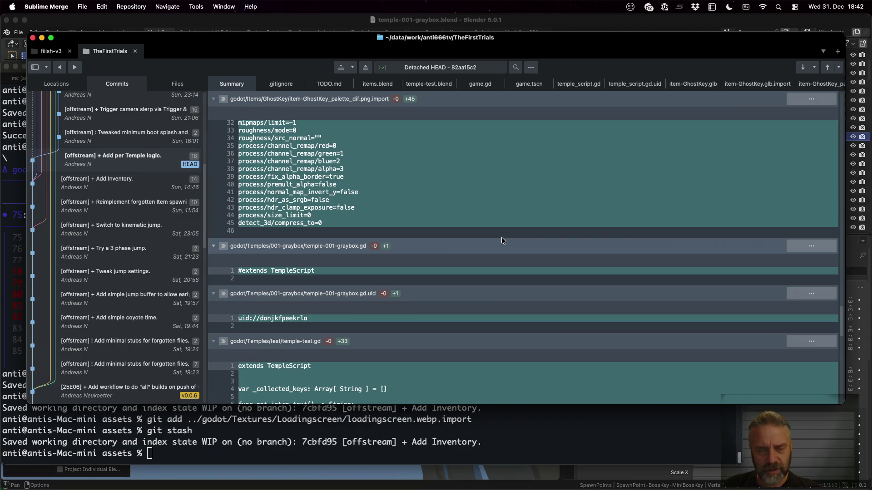
{"action": "scroll", "coordinate": [502, 237], "scroll_direction": "down", "scroll_amount": 4}
{"action": "scroll", "coordinate": [502, 238], "scroll_direction": "down", "scroll_amount": 6}
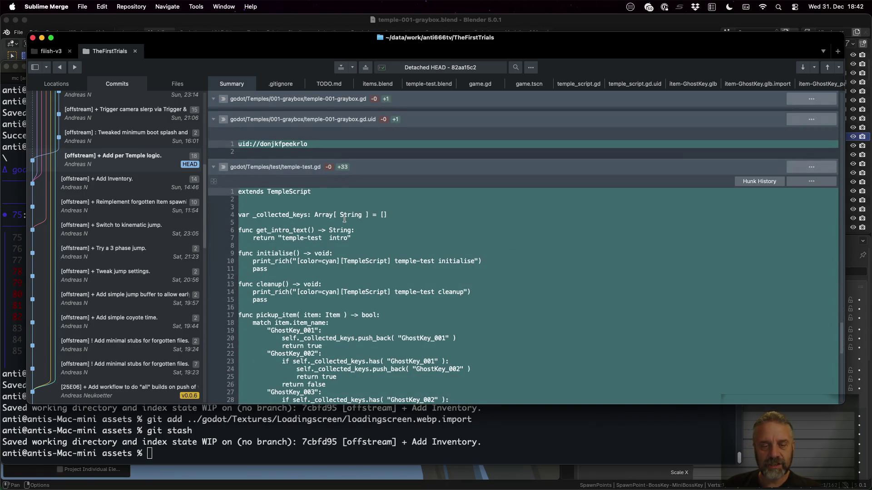
Switch back to the Godot editor after reading the diff down to temple-test.gd
{"action": "key", "text": "super+Tab"}
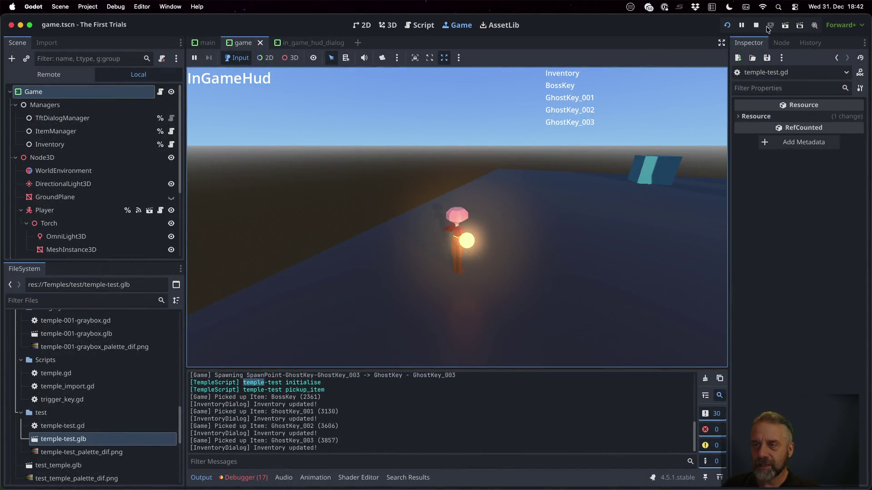
Stop the game and open temple-test.gd, marking TempleScript, _collected_keys and pickup_item
{"action": "left_click", "coordinate": [756, 24]}
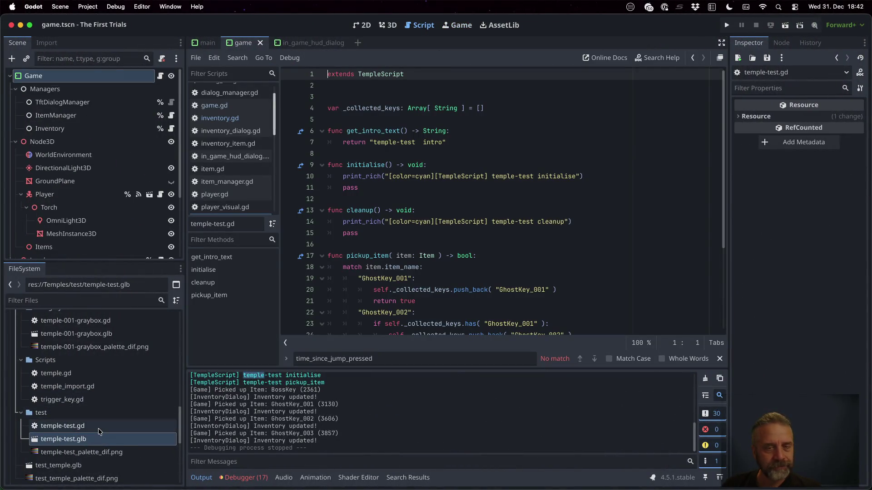
{"action": "left_click", "coordinate": [62, 426]}
{"action": "left_click", "coordinate": [243, 208]}
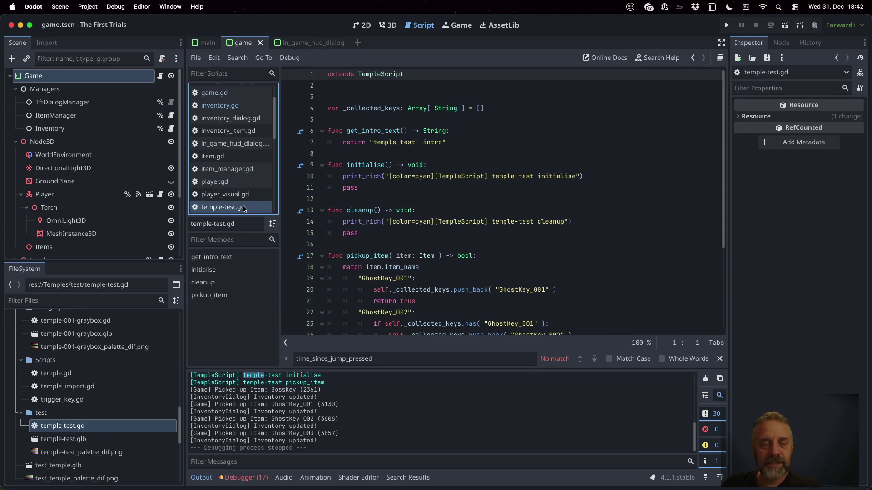
{"action": "double_click", "coordinate": [382, 74]}
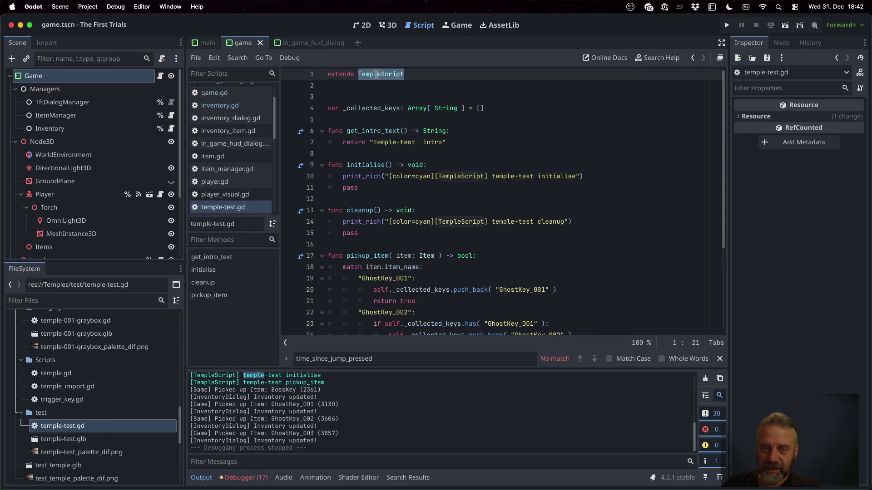
{"action": "double_click", "coordinate": [371, 108]}
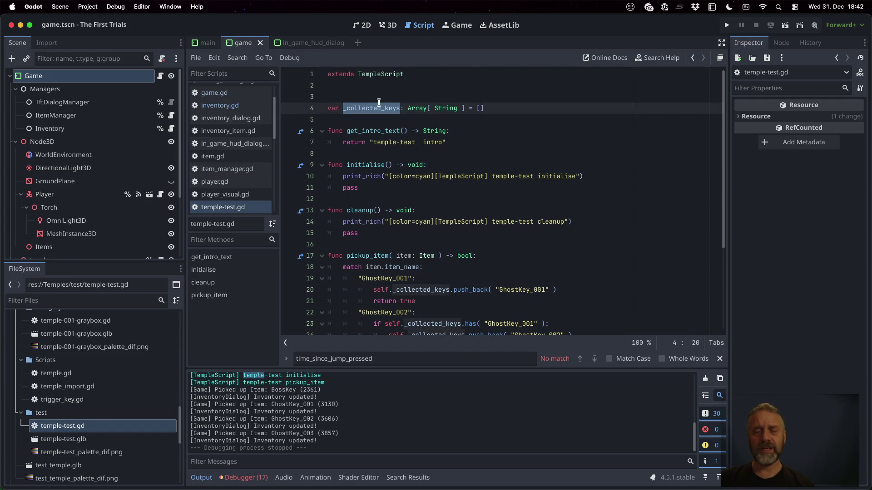
{"action": "scroll", "coordinate": [378, 102], "scroll_direction": "down", "scroll_amount": 3}
{"action": "double_click", "coordinate": [366, 134]}
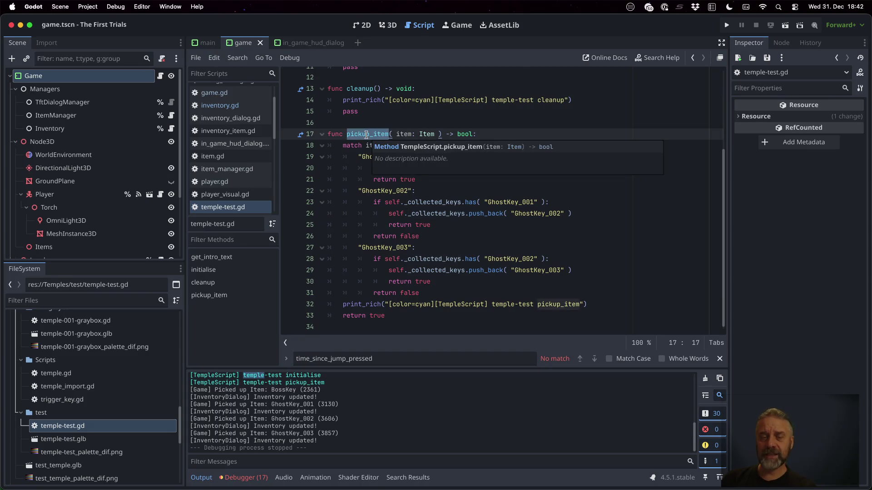
Walk through the GhostKey_001 and GhostKey_002 match cases and the true return
{"action": "double_click", "coordinate": [391, 156]}
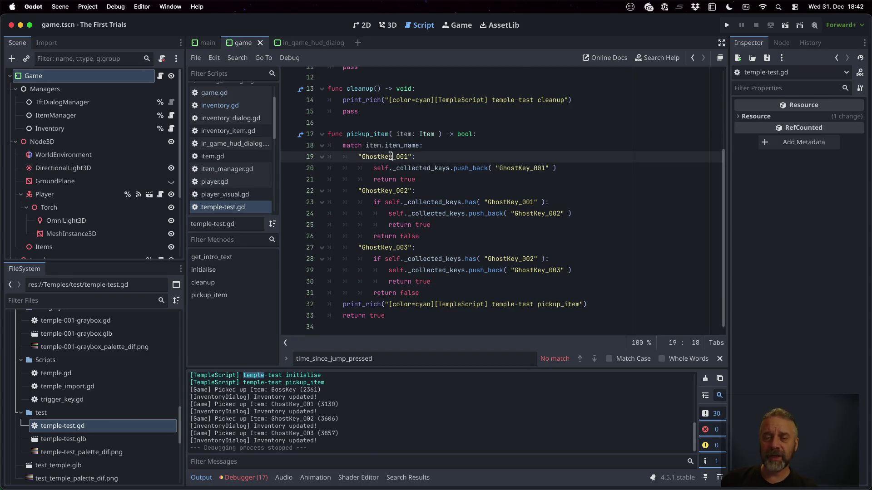
{"action": "double_click", "coordinate": [522, 168]}
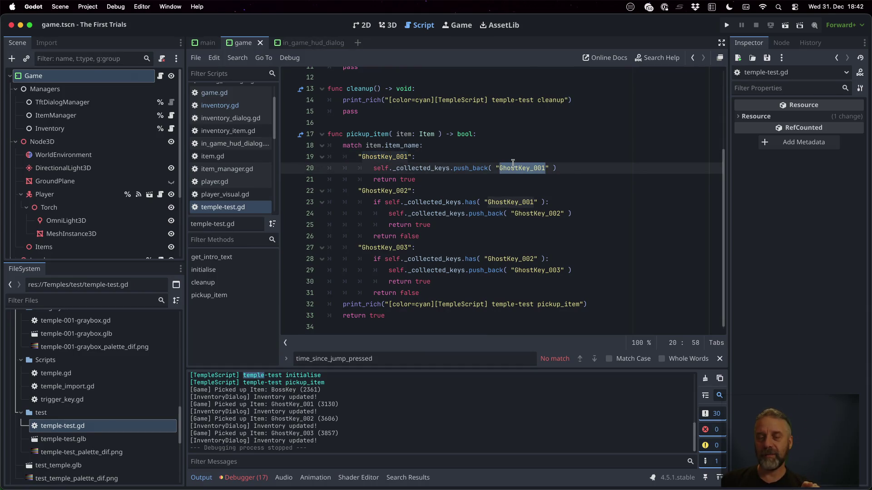
{"action": "double_click", "coordinate": [391, 191]}
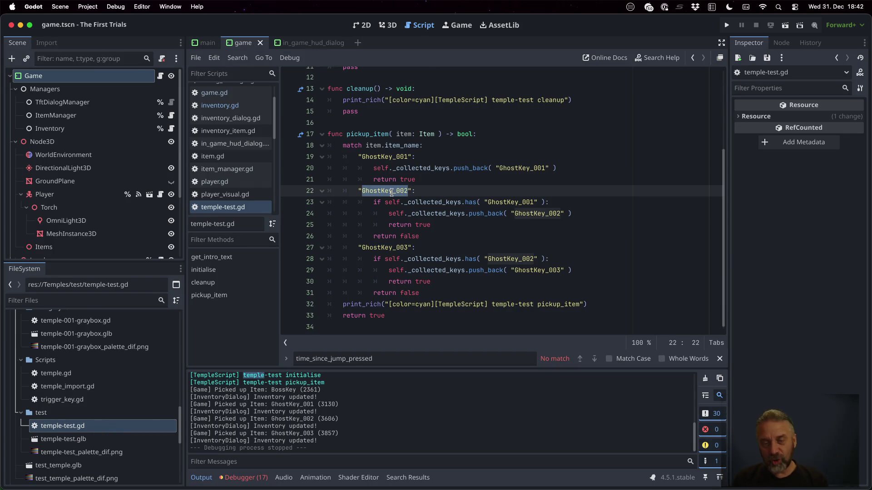
{"action": "double_click", "coordinate": [526, 202]}
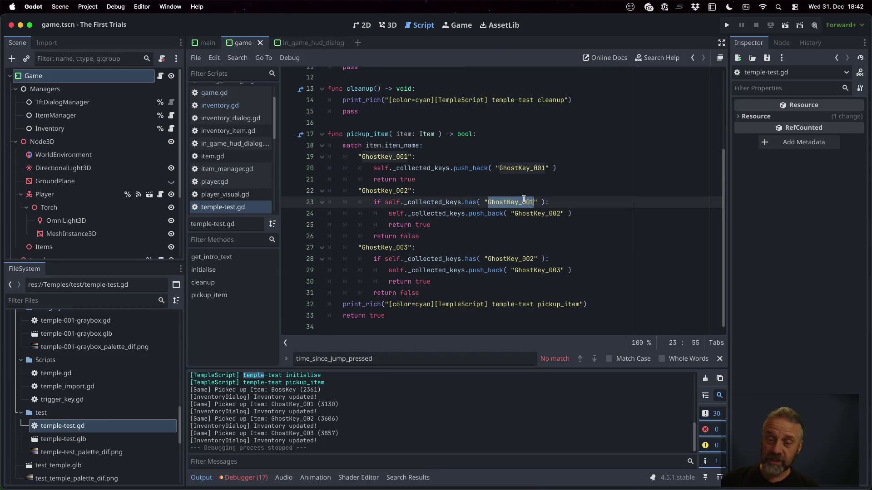
{"action": "double_click", "coordinate": [538, 213]}
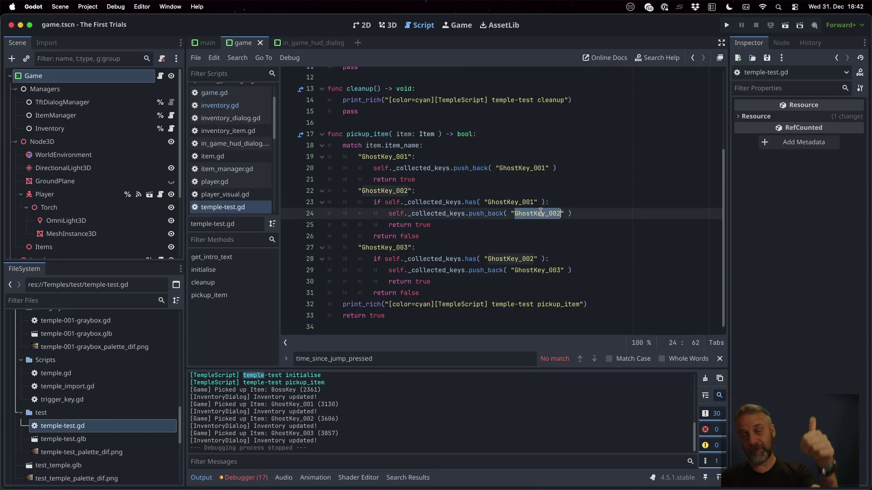
{"action": "double_click", "coordinate": [429, 224]}
Point out the line 23 condition and the false return on line 26, then leave for the commit review
{"action": "double_click", "coordinate": [429, 202]}
{"action": "double_click", "coordinate": [509, 202]}
{"action": "left_click", "coordinate": [411, 237]}
{"action": "double_click", "coordinate": [412, 237]}
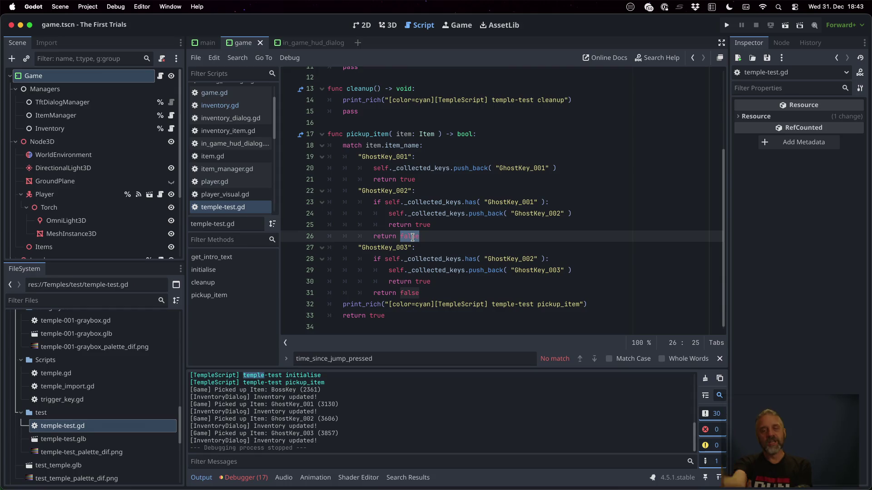
{"action": "left_click", "coordinate": [412, 248]}
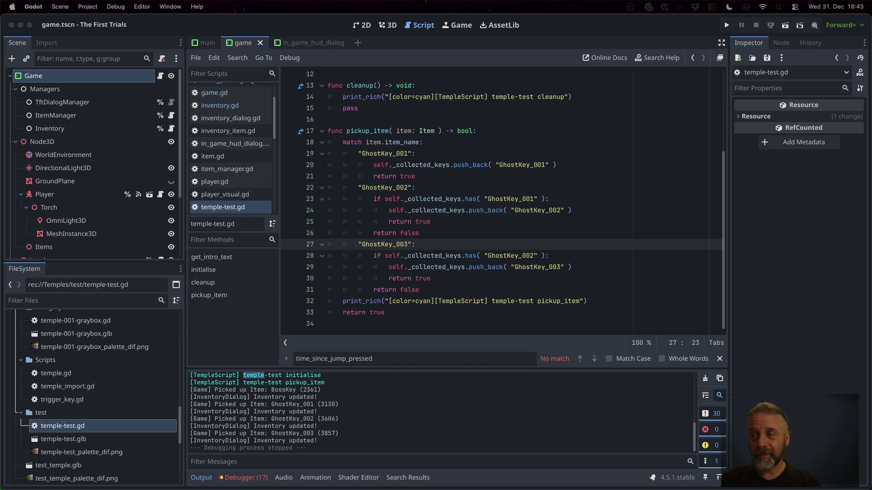
{"action": "key", "text": "ctrl+Right"}
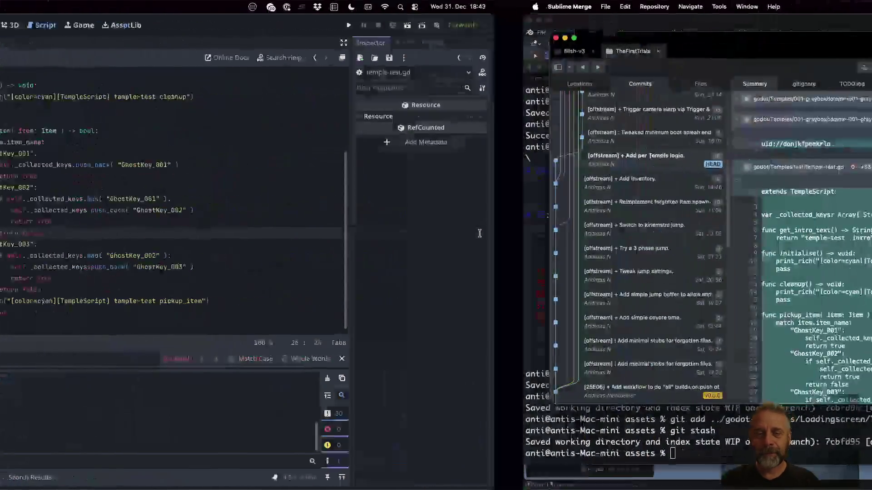
{"action": "scroll", "coordinate": [480, 234], "scroll_direction": "down", "scroll_amount": 6}
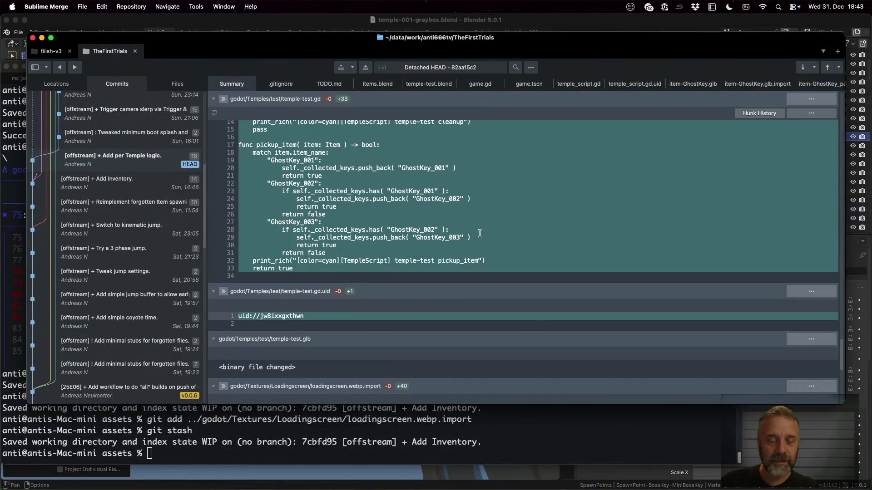
{"action": "scroll", "coordinate": [480, 234], "scroll_direction": "down", "scroll_amount": 6}
{"action": "scroll", "coordinate": [480, 234], "scroll_direction": "down", "scroll_amount": 6}
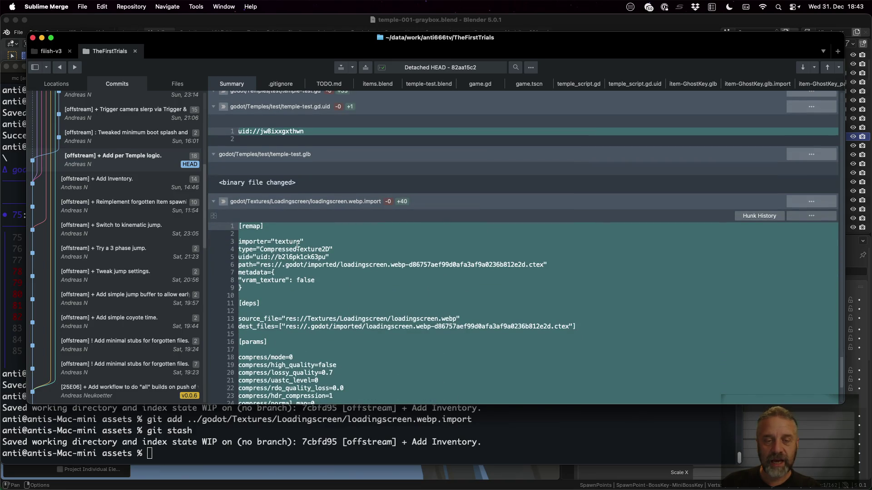
{"action": "scroll", "coordinate": [350, 224], "scroll_direction": "down", "scroll_amount": 8}
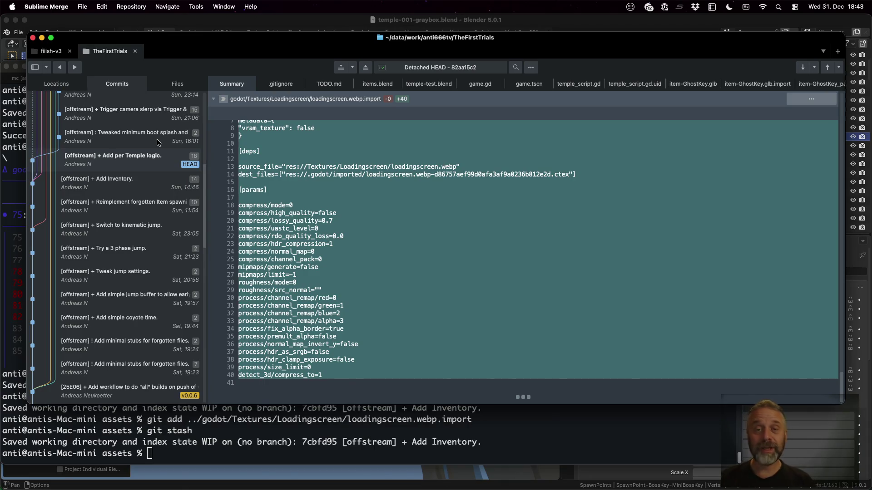
Switch to the browser's GitHub commit list after reading the diff to loadingscreen.webp.import
{"action": "key", "text": "super+Tab"}
{"action": "key", "text": "super+Tab"}
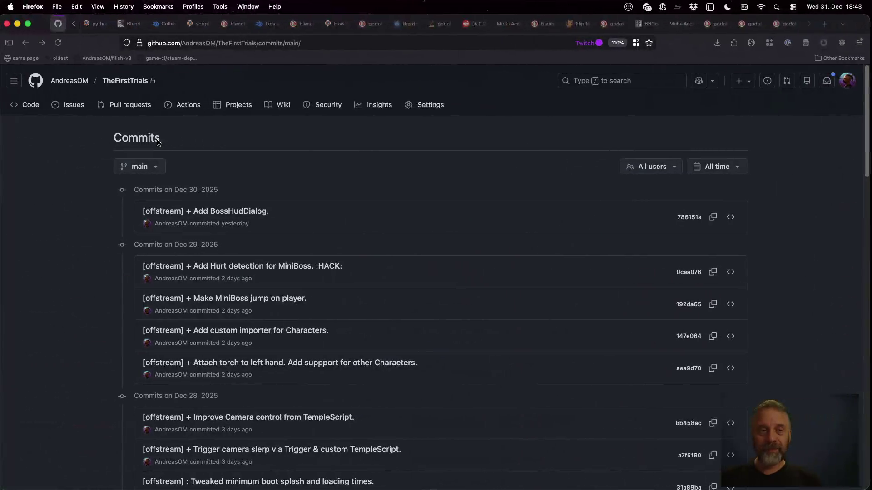
{"action": "scroll", "coordinate": [129, 25], "scroll_direction": "up", "scroll_amount": 5}
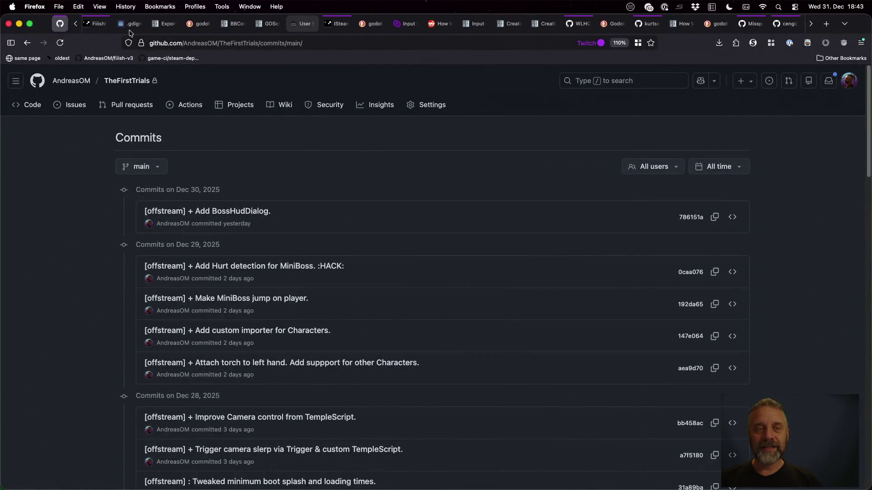
Open the Fiiish! Classic app admin page via Steamworks All Applications, then a new tab
{"action": "left_click", "coordinate": [98, 24]}
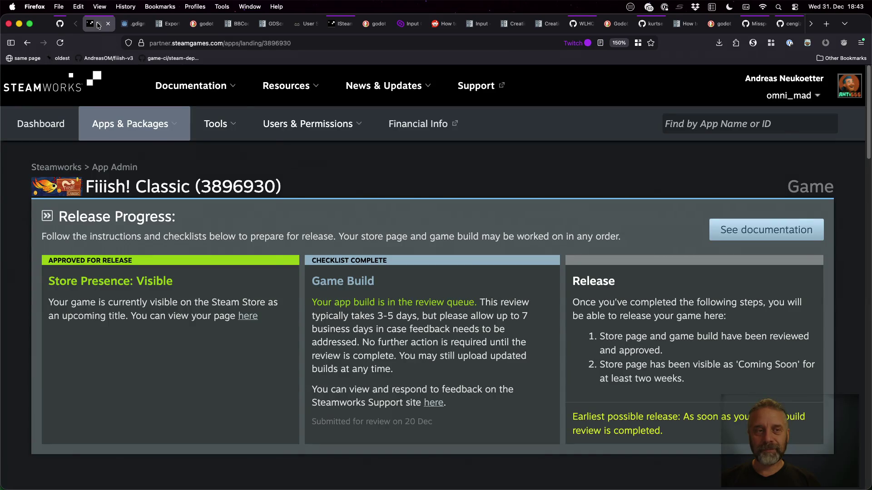
{"action": "left_click", "coordinate": [123, 158]}
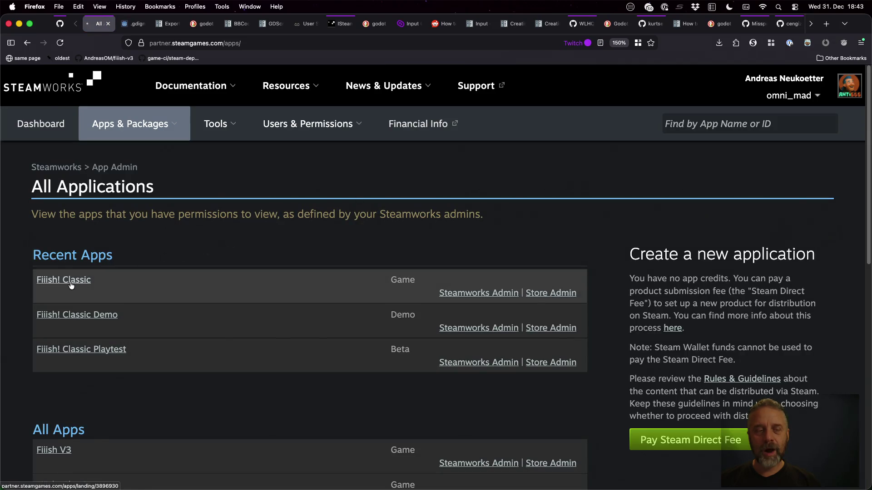
{"action": "left_click", "coordinate": [55, 281]}
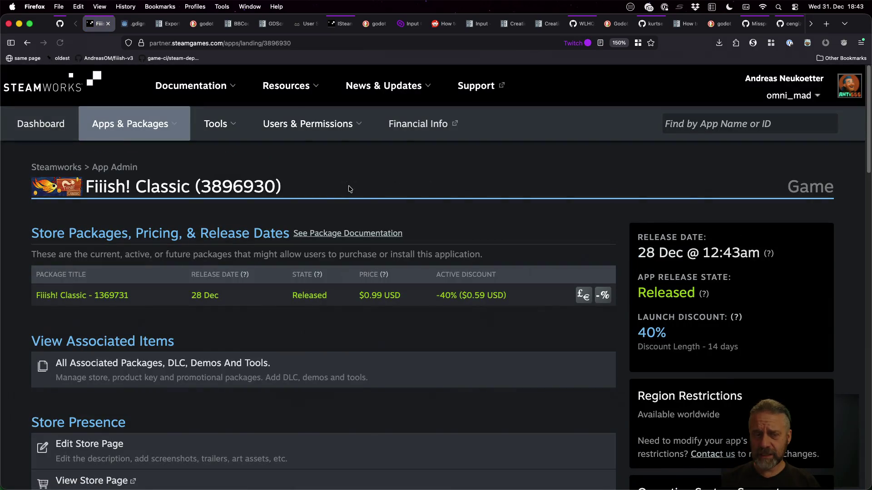
{"action": "scroll", "coordinate": [348, 188], "scroll_direction": "down", "scroll_amount": 5}
{"action": "scroll", "coordinate": [368, 246], "scroll_direction": "up", "scroll_amount": 3}
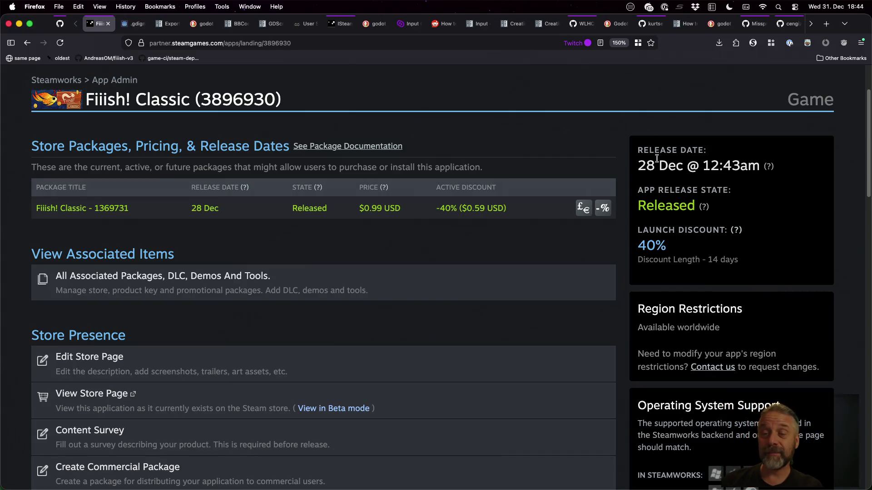
{"action": "key", "text": "super+t"}
{"action": "type", "text": "games.omnimad.net/"}
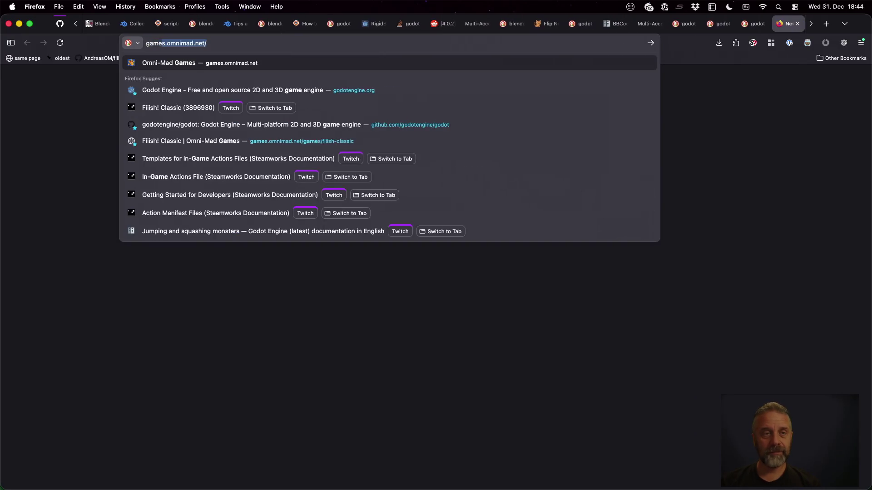
Load games.omnimad.net in the current tab and open the Fiiish! Classic details page
{"action": "key", "text": "Return"}
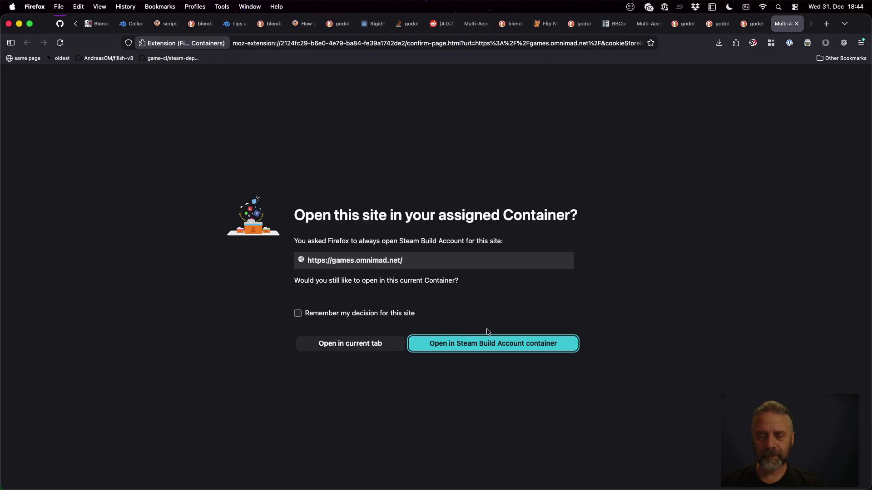
{"action": "left_click", "coordinate": [368, 344]}
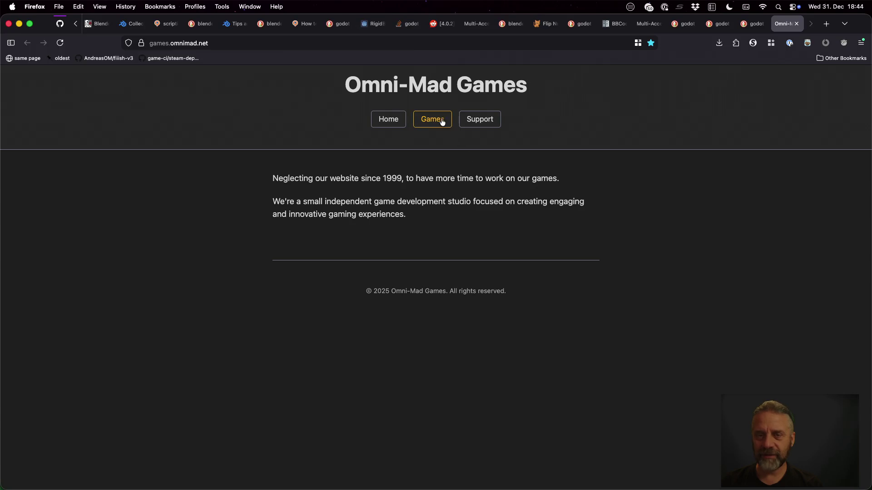
{"action": "left_click", "coordinate": [443, 121]}
{"action": "left_click", "coordinate": [302, 334]}
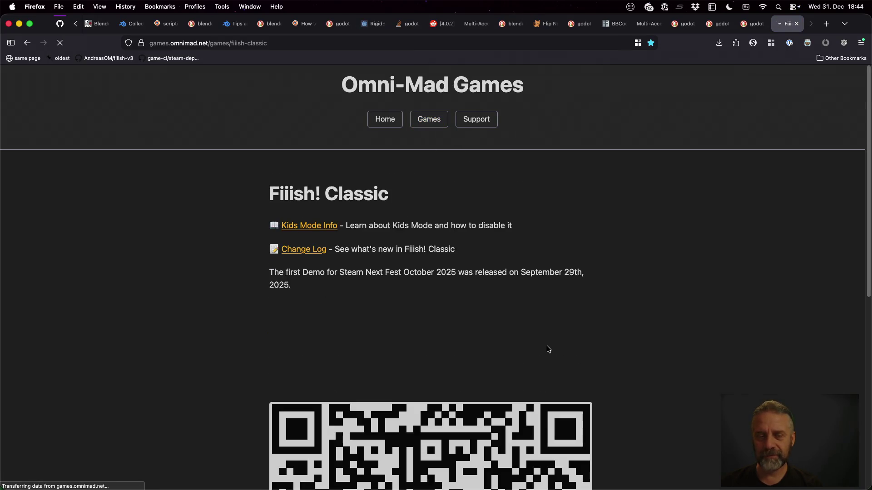
{"action": "scroll", "coordinate": [548, 349], "scroll_direction": "down", "scroll_amount": 5}
{"action": "scroll", "coordinate": [549, 348], "scroll_direction": "down", "scroll_amount": 5}
{"action": "scroll", "coordinate": [548, 348], "scroll_direction": "down", "scroll_amount": 5}
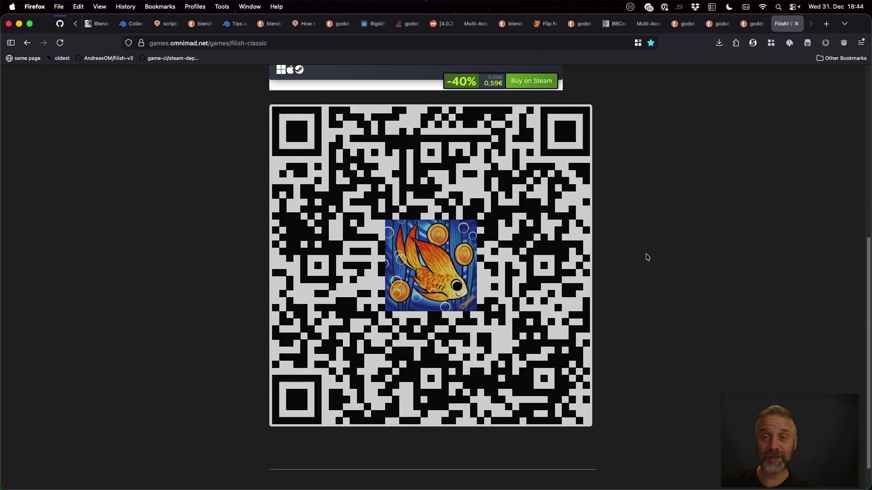
{"action": "scroll", "coordinate": [612, 256], "scroll_direction": "up", "scroll_amount": 3}
Follow Buy on Steam to open the store page in the Twitch container
{"action": "left_click", "coordinate": [534, 127]}
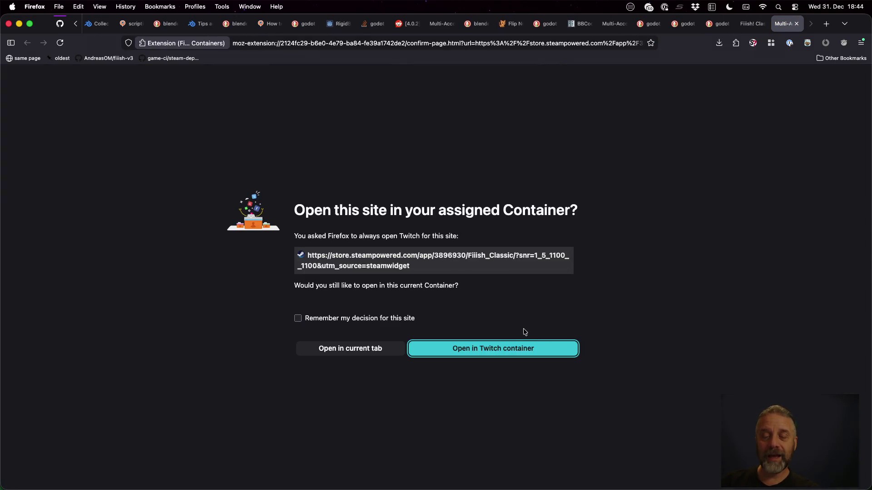
{"action": "left_click", "coordinate": [470, 349]}
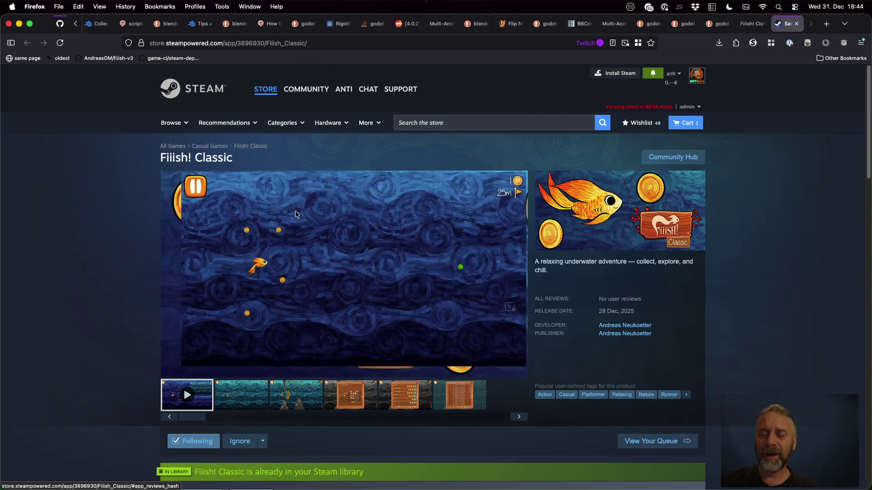
{"action": "scroll", "coordinate": [253, 220], "scroll_direction": "down", "scroll_amount": 3}
{"action": "scroll", "coordinate": [253, 219], "scroll_direction": "down", "scroll_amount": 5}
{"action": "scroll", "coordinate": [253, 220], "scroll_direction": "down", "scroll_amount": 5}
{"action": "scroll", "coordinate": [167, 243], "scroll_direction": "down", "scroll_amount": 5}
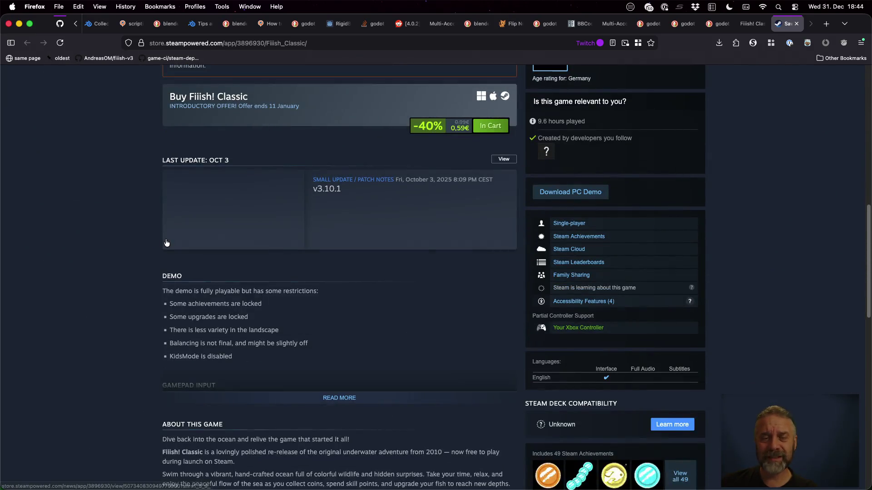
{"action": "scroll", "coordinate": [166, 244], "scroll_direction": "down", "scroll_amount": 3}
{"action": "scroll", "coordinate": [166, 243], "scroll_direction": "down", "scroll_amount": 3}
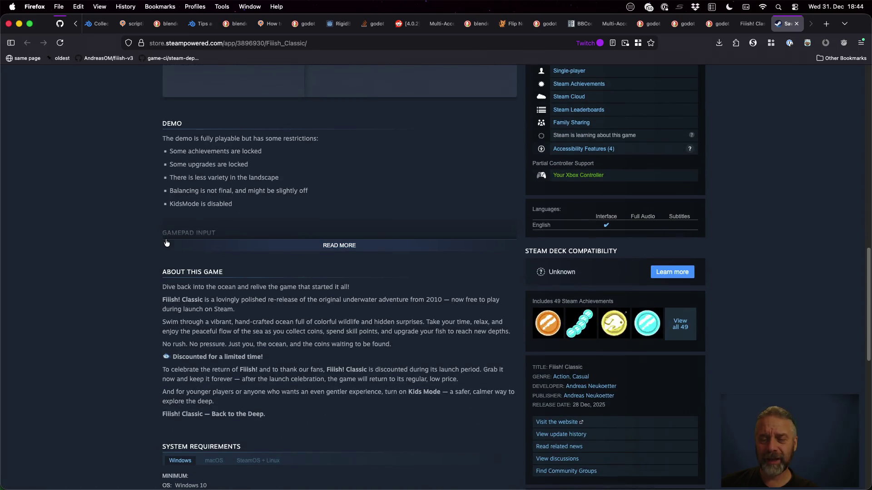
{"action": "scroll", "coordinate": [166, 243], "scroll_direction": "down", "scroll_amount": 3}
{"action": "scroll", "coordinate": [165, 238], "scroll_direction": "down", "scroll_amount": 3}
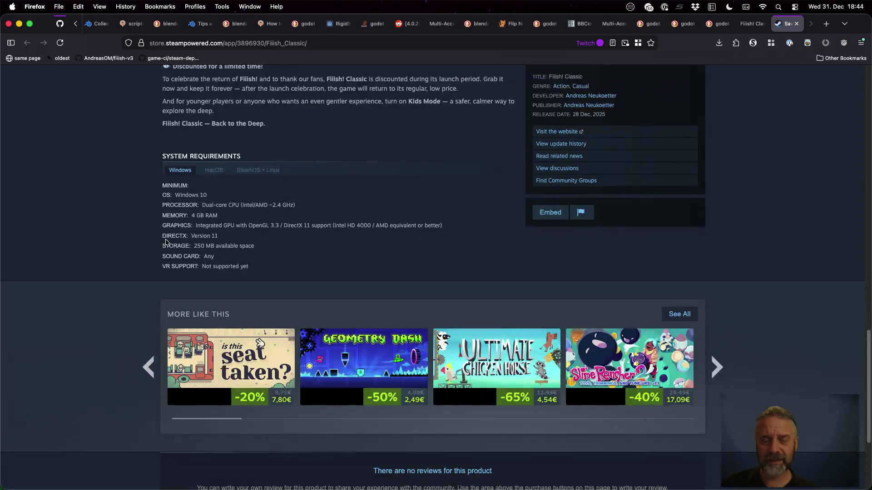
{"action": "scroll", "coordinate": [165, 239], "scroll_direction": "up", "scroll_amount": 5}
{"action": "scroll", "coordinate": [164, 239], "scroll_direction": "up", "scroll_amount": 3}
{"action": "scroll", "coordinate": [165, 238], "scroll_direction": "up", "scroll_amount": 2}
{"action": "scroll", "coordinate": [166, 242], "scroll_direction": "up", "scroll_amount": 5}
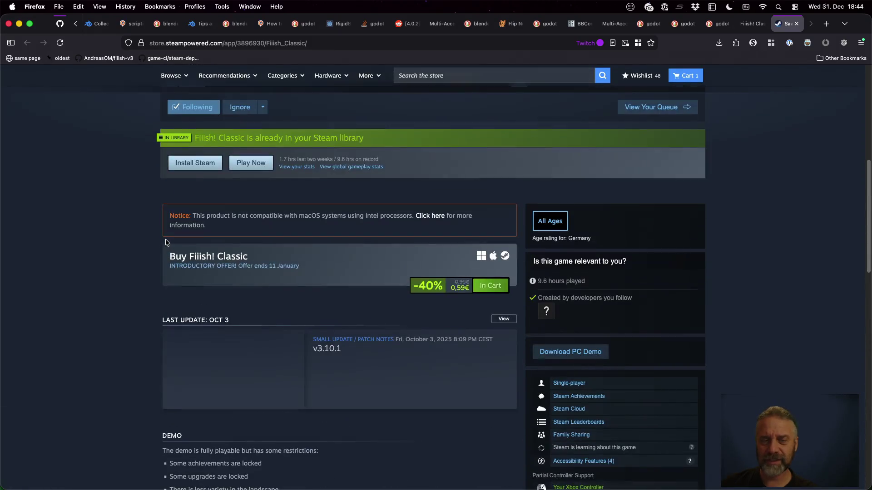
{"action": "scroll", "coordinate": [165, 242], "scroll_direction": "up", "scroll_amount": 3}
{"action": "scroll", "coordinate": [165, 241], "scroll_direction": "up", "scroll_amount": 5}
{"action": "scroll", "coordinate": [165, 242], "scroll_direction": "up", "scroll_amount": 3}
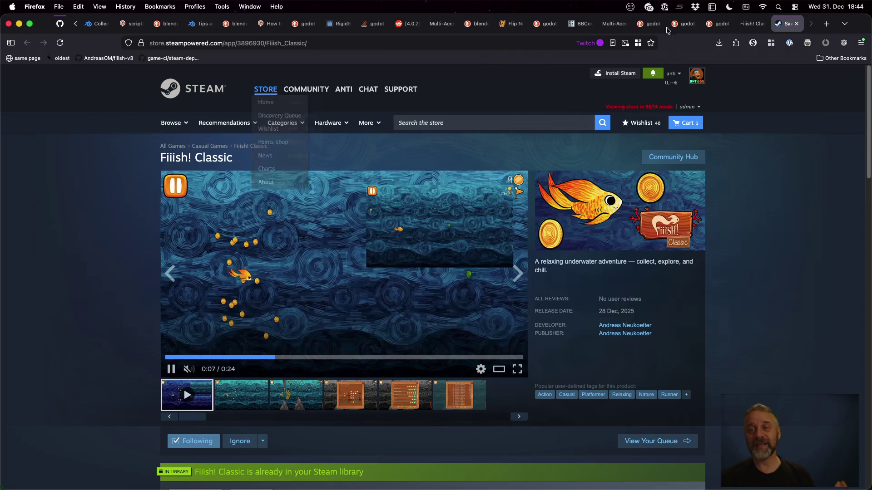
Return to the Omni-Mad Games Fiiish! Classic tab with its QR code
{"action": "key", "text": "ctrl+shift+Tab"}
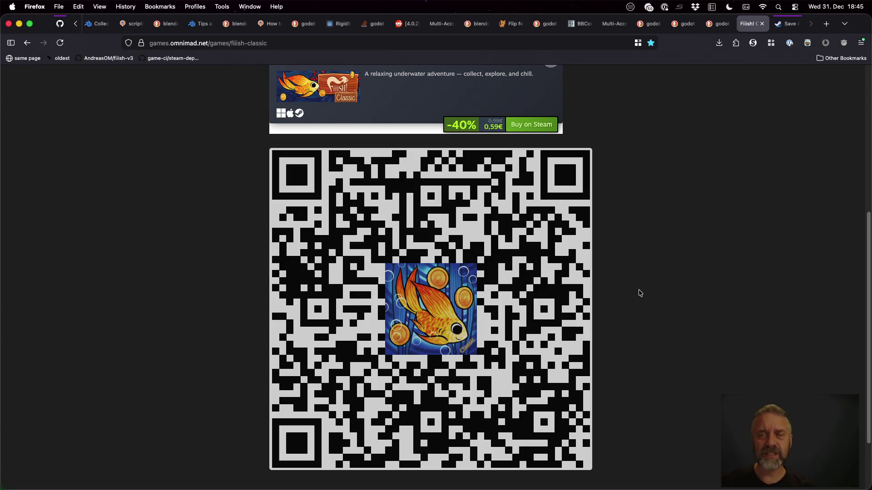
Return to Godot's temple-test script, glance at Sublime Merge, and run the game again
{"action": "key", "text": "super+Tab"}
{"action": "left_click", "coordinate": [598, 189]}
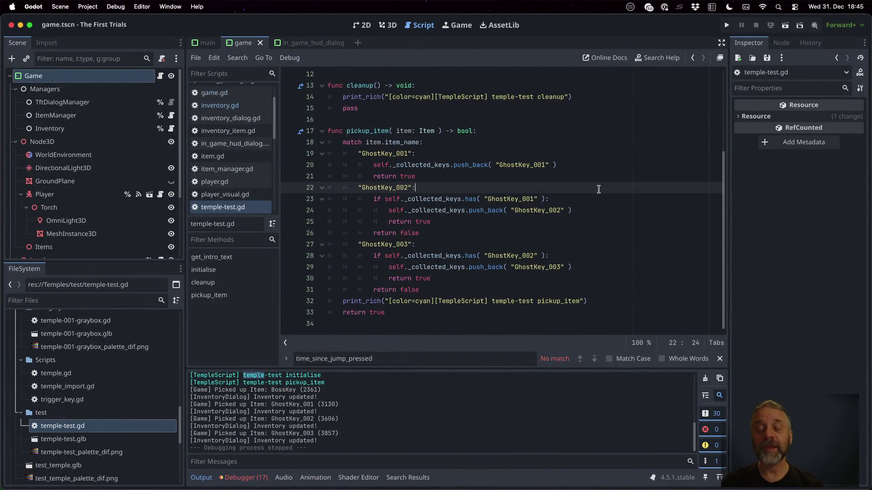
{"action": "key", "text": "super+Tab"}
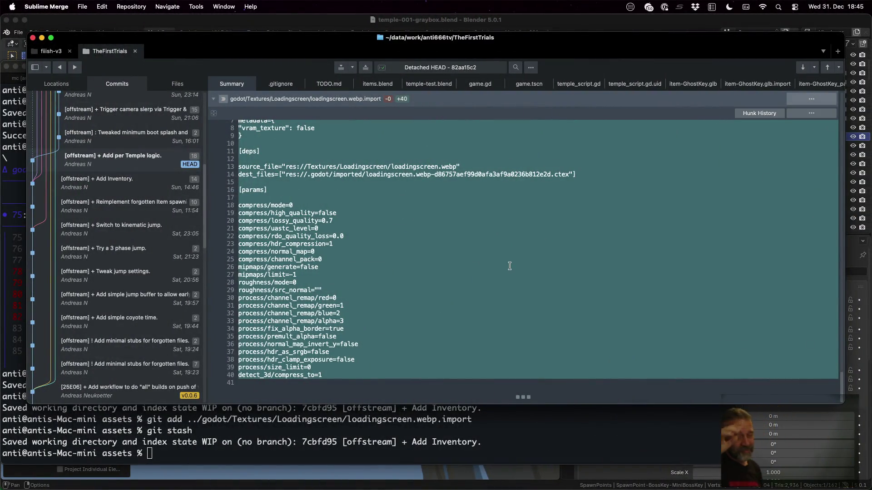
{"action": "key", "text": "super+Tab"}
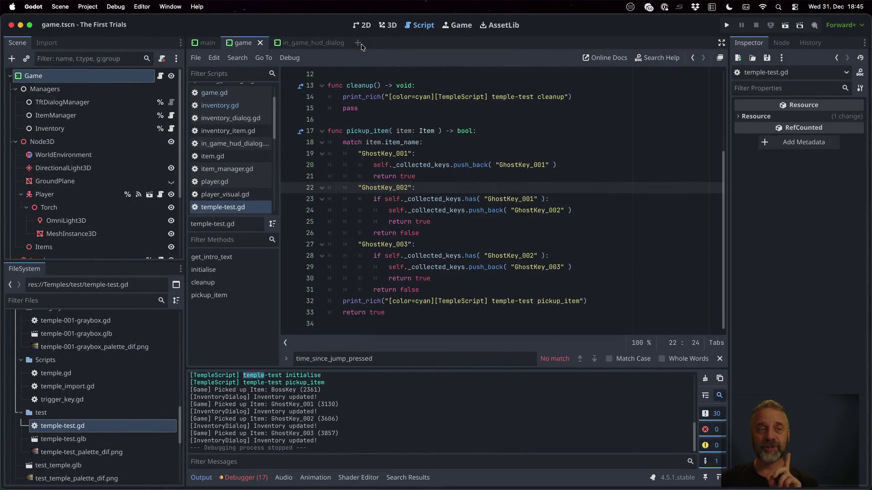
{"action": "left_click", "coordinate": [726, 25]}
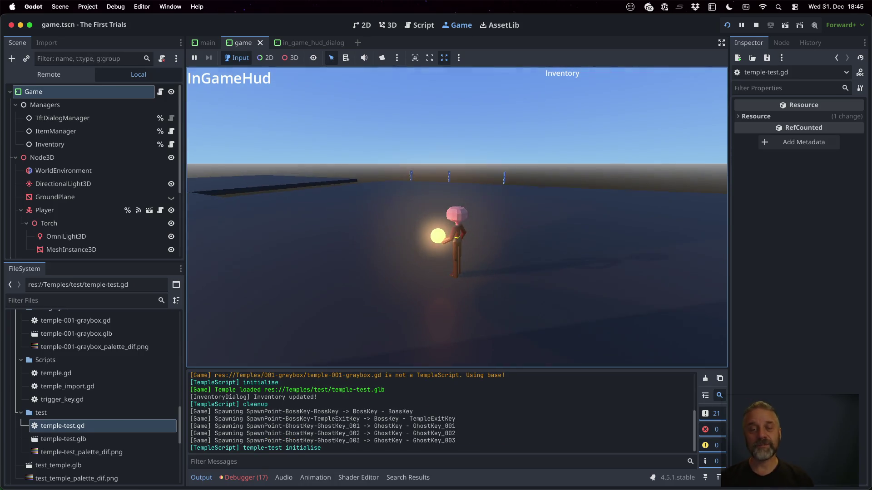
Jump the player around the test temple while rotating the camera toward and away from the sun
{"action": "key", "text": "space"}
{"action": "key", "text": "space"}
{"action": "key", "text": "space"}
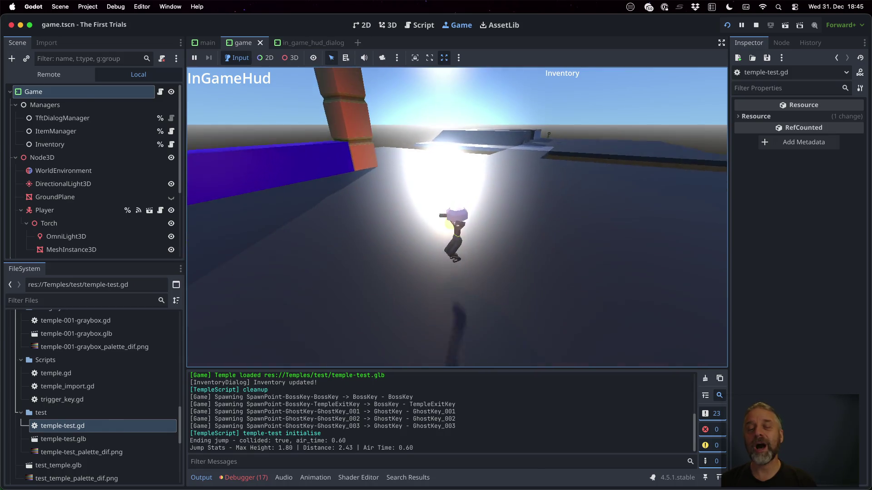
{"action": "key", "text": "space"}
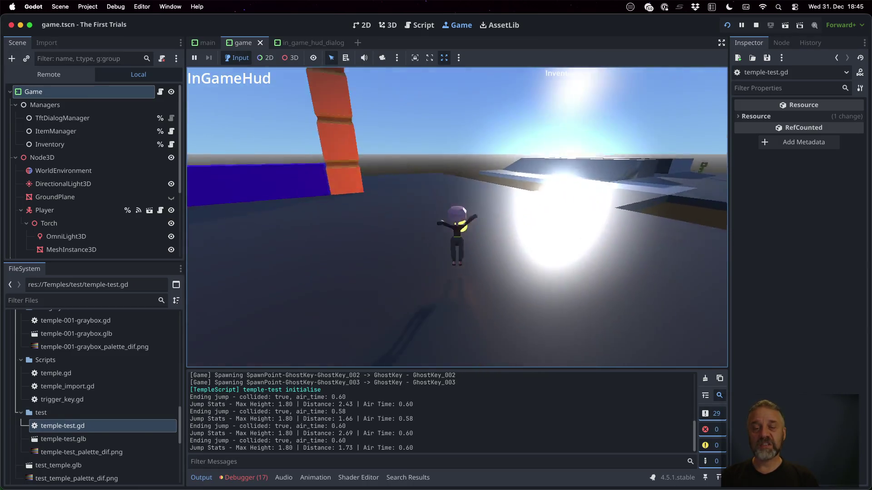
{"action": "key", "text": "space"}
{"action": "key", "text": "space"}
{"action": "key", "text": "space"}
{"action": "key", "text": "space"}
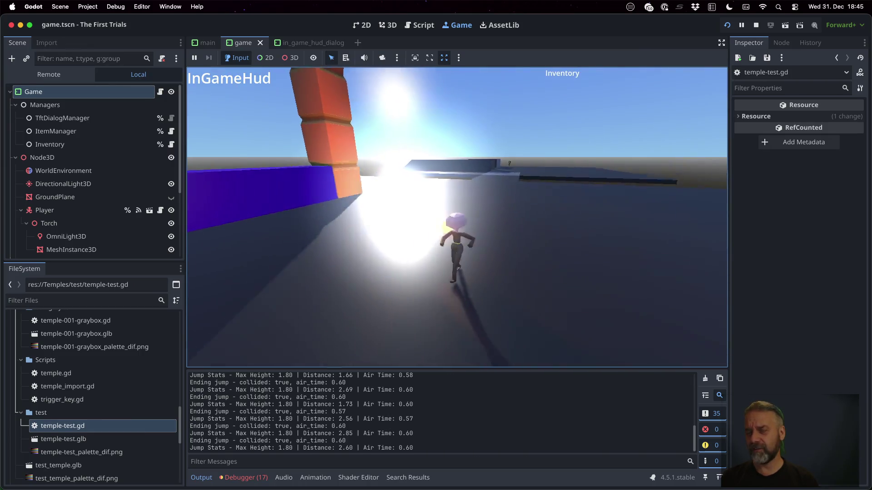
{"action": "key", "text": "space"}
{"action": "key", "text": "space"}
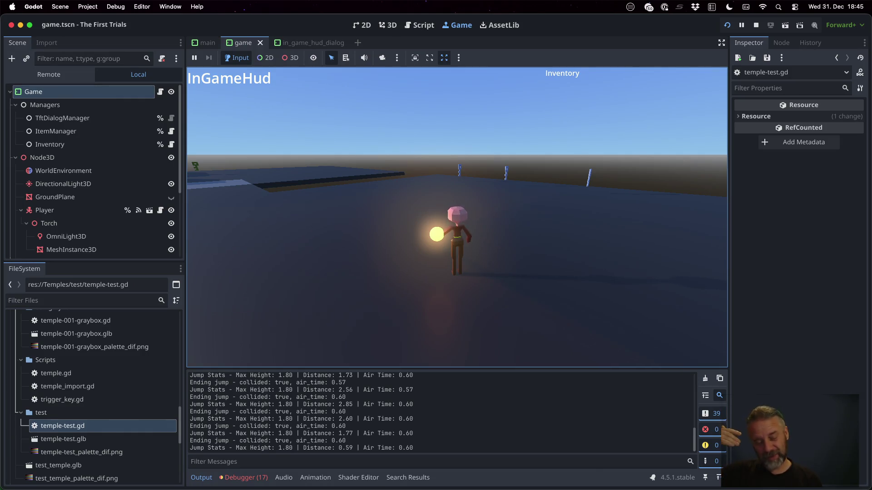
{"action": "left_click_drag", "start_coordinate": [456, 219], "coordinate": [423, 218]}
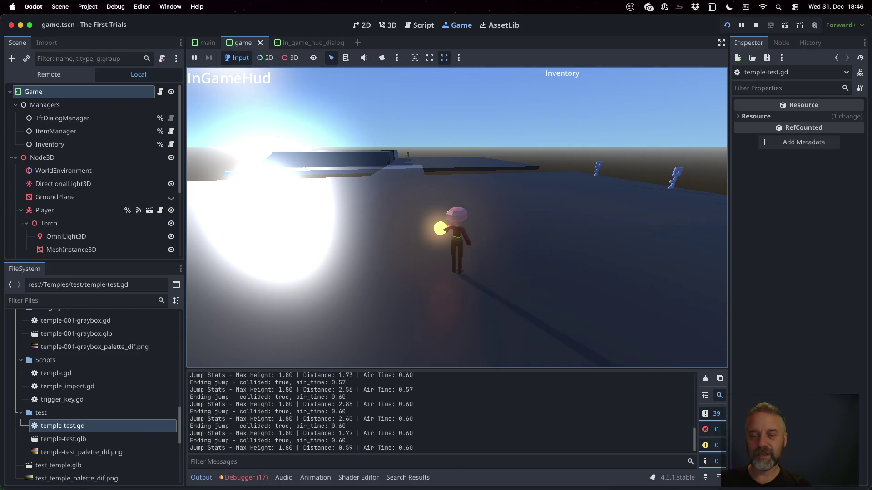
{"action": "key", "text": "space"}
{"action": "key", "text": "space"}
{"action": "key", "text": "space"}
{"action": "key", "text": "space"}
{"action": "key", "text": "space"}
{"action": "key", "text": "space"}
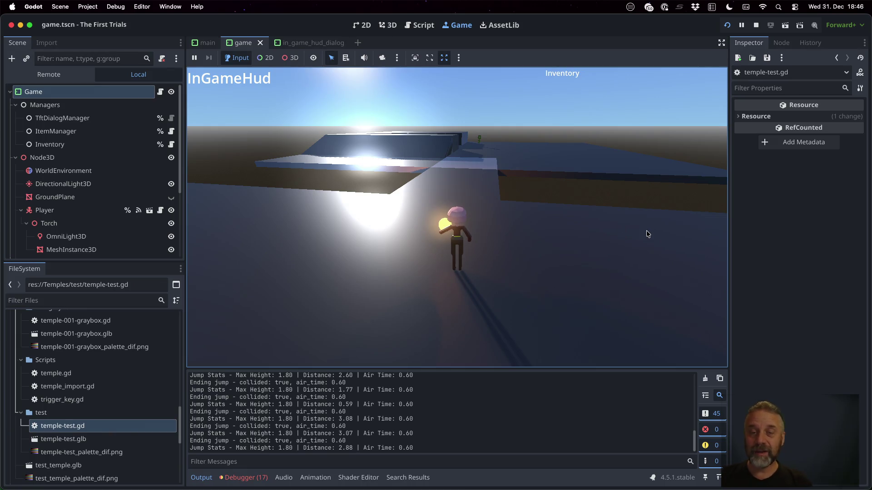
Stop the game and select the 'Tweaked minimum boot splash and loading times' commit in Sublime Merge
{"action": "left_click", "coordinate": [756, 24]}
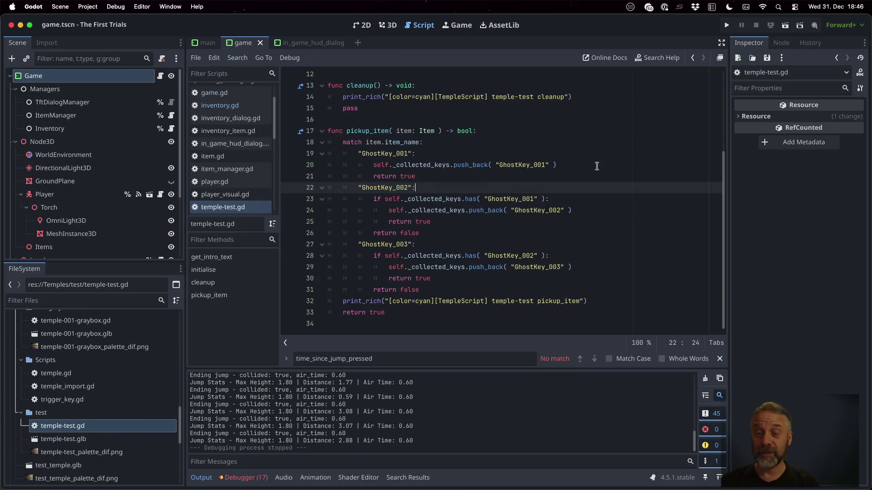
{"action": "key", "text": "super+Tab"}
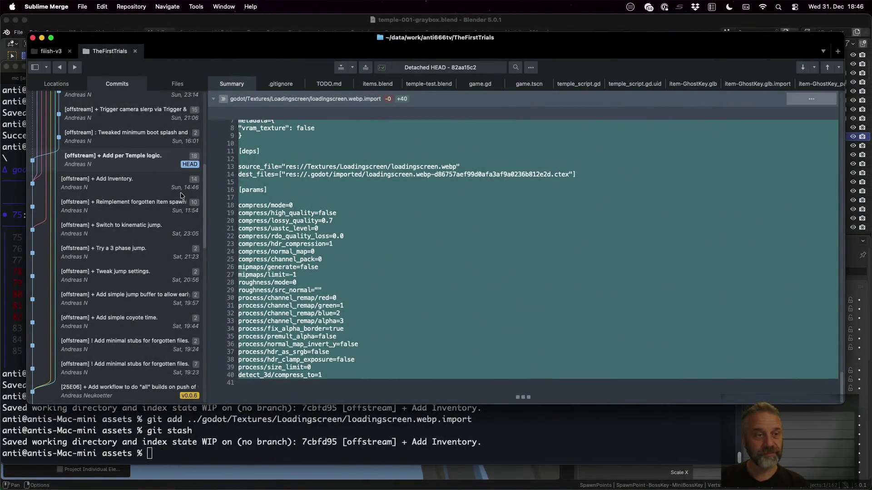
{"action": "left_click", "coordinate": [136, 138]}
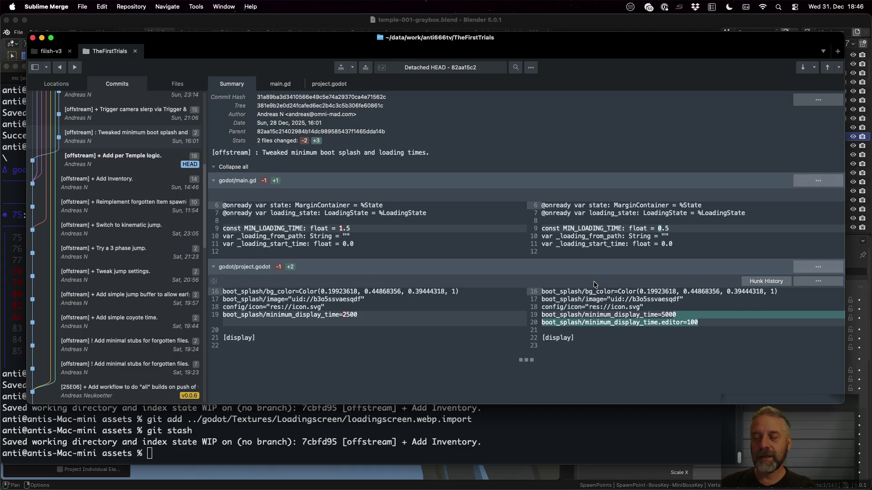
{"action": "key", "text": "super+Tab"}
{"action": "left_click", "coordinate": [727, 25]}
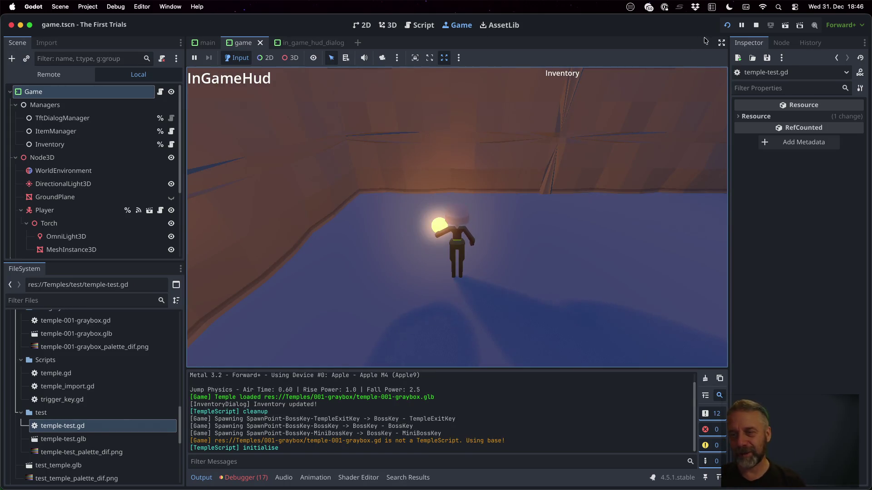
{"action": "key", "text": "F8"}
{"action": "left_click", "coordinate": [87, 7]}
{"action": "left_click", "coordinate": [102, 25]}
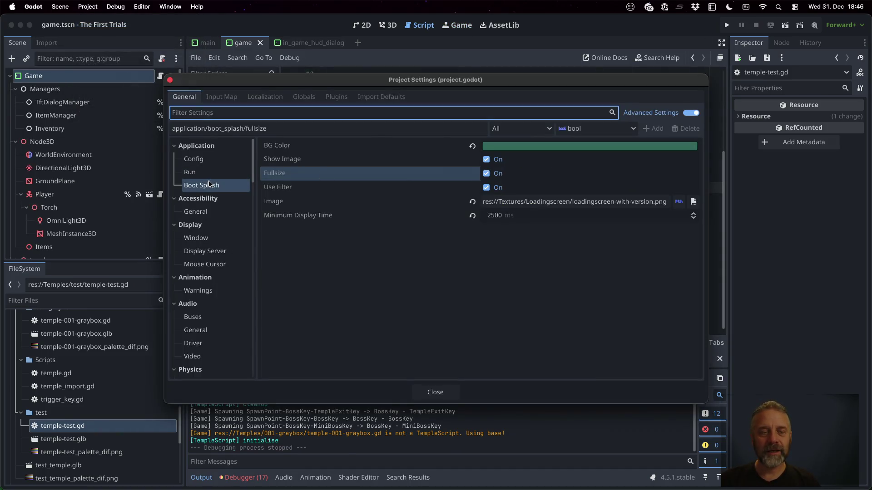
{"action": "left_click", "coordinate": [534, 216]}
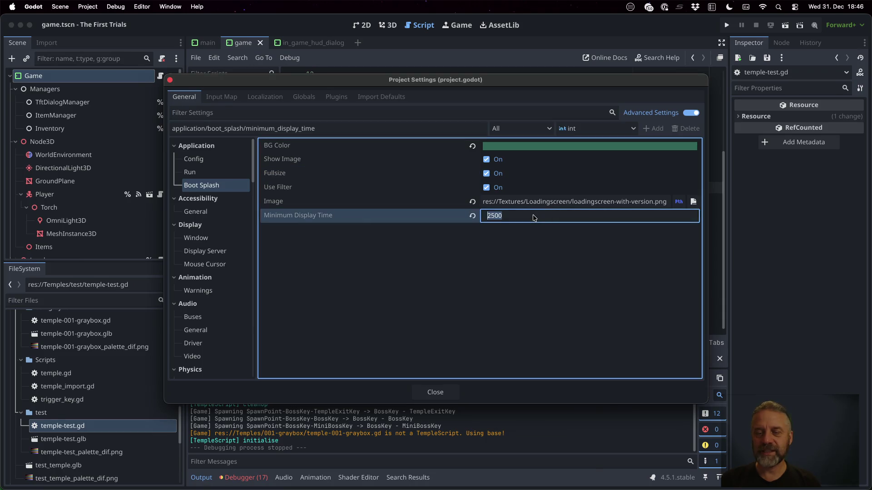
{"action": "key", "text": "Escape"}
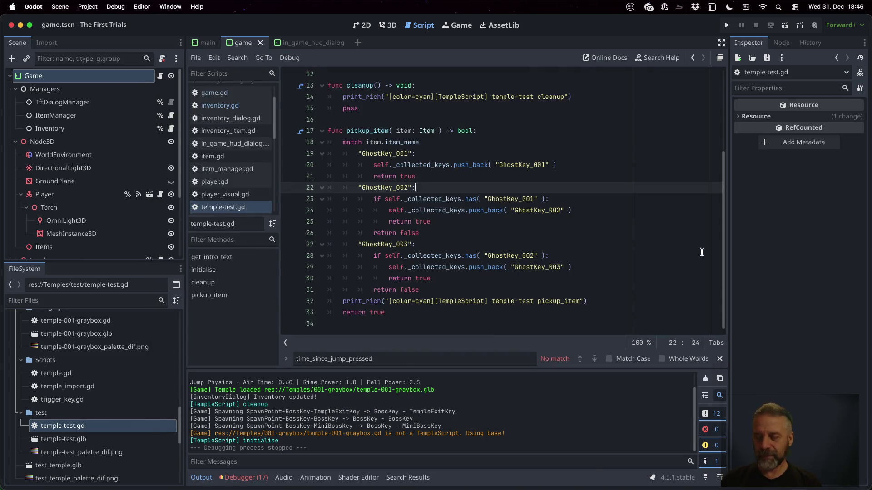
{"action": "key", "text": "super+Tab"}
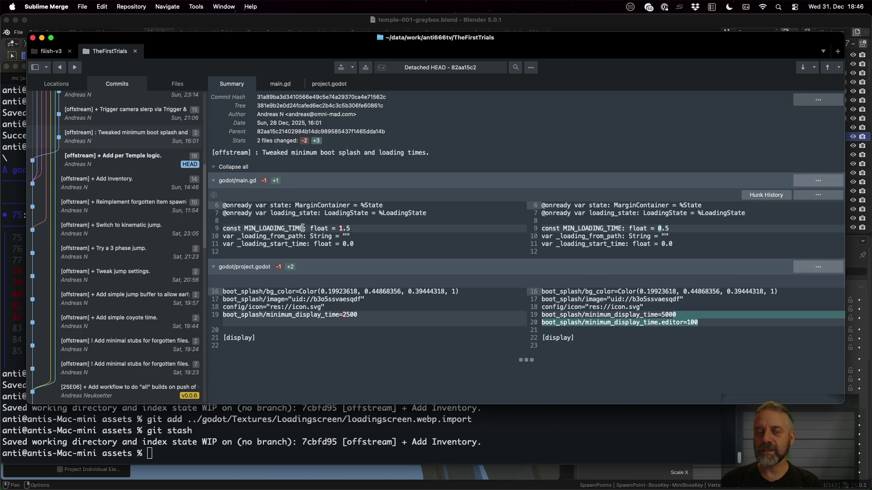
{"action": "key", "text": "super+Tab"}
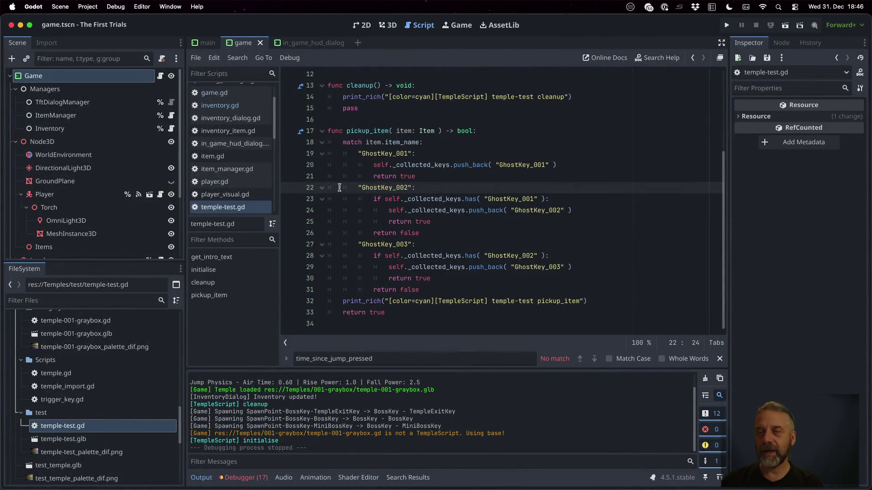
{"action": "left_click", "coordinate": [728, 25]}
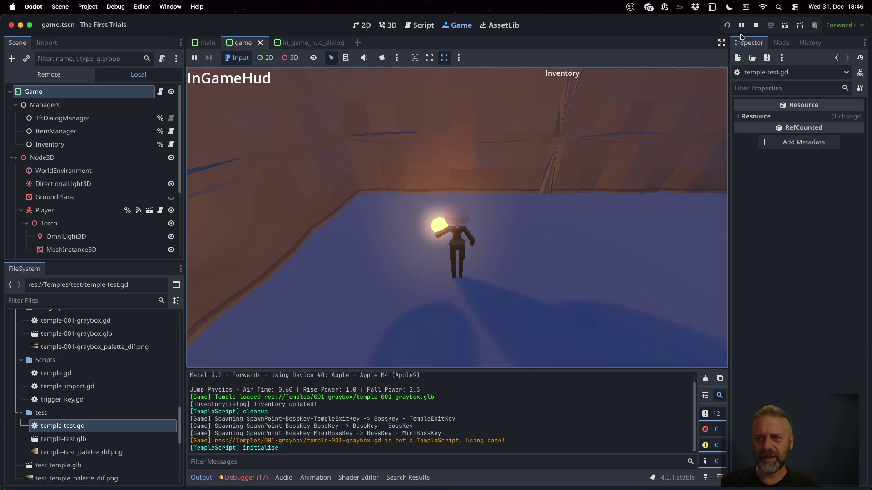
{"action": "left_click", "coordinate": [755, 24]}
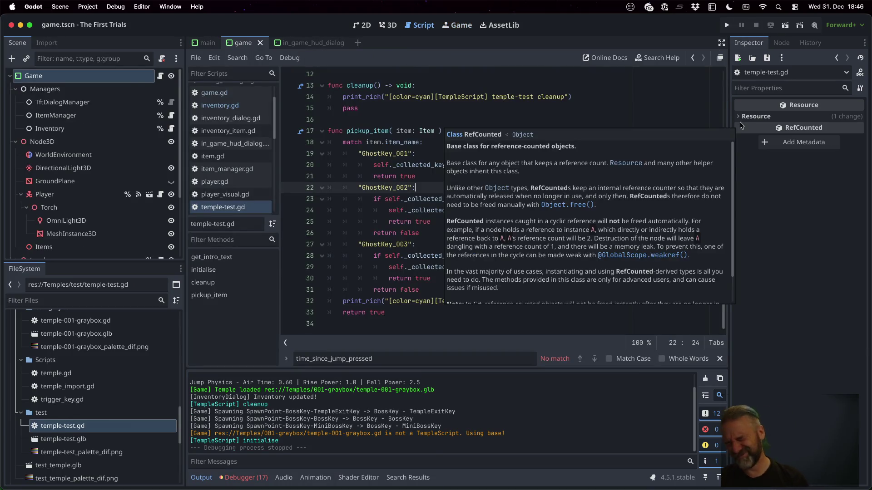
{"action": "key", "text": "ctrl+Right"}
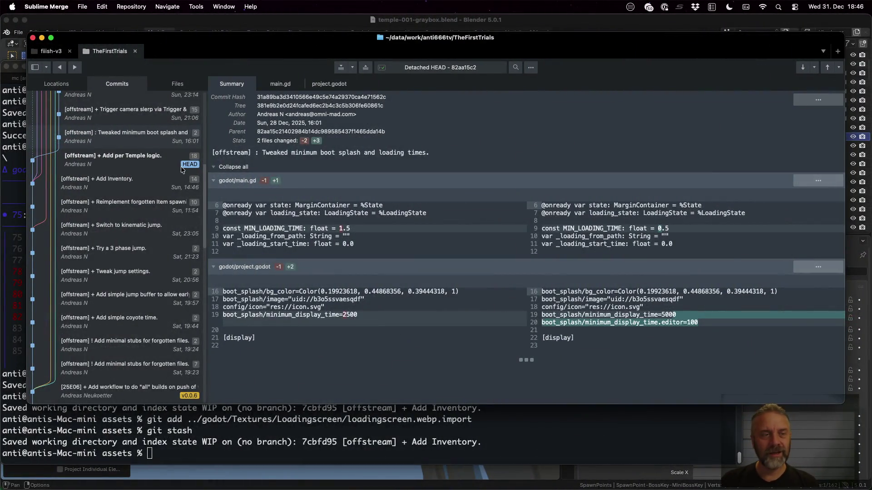
Check out the boot splash commit and reload the changed project file in Godot
{"action": "right_click", "coordinate": [147, 137]}
{"action": "left_click", "coordinate": [189, 169]}
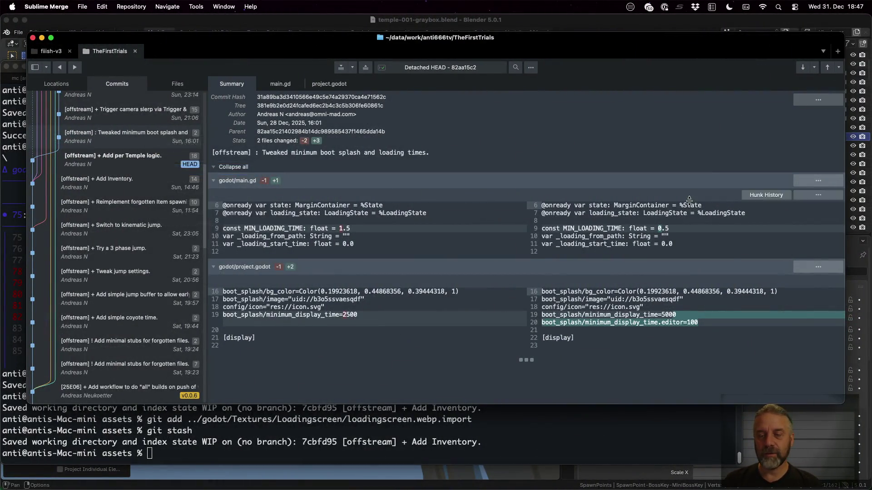
{"action": "key", "text": "ctrl+Left"}
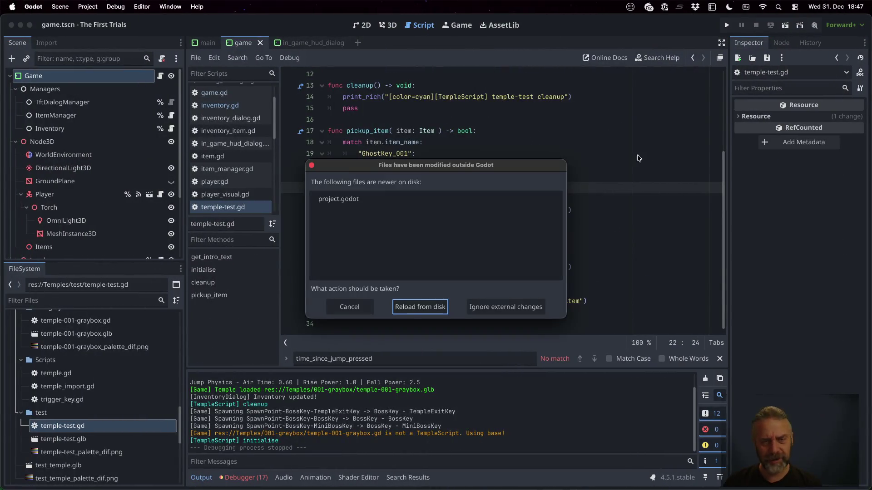
{"action": "left_click", "coordinate": [420, 307]}
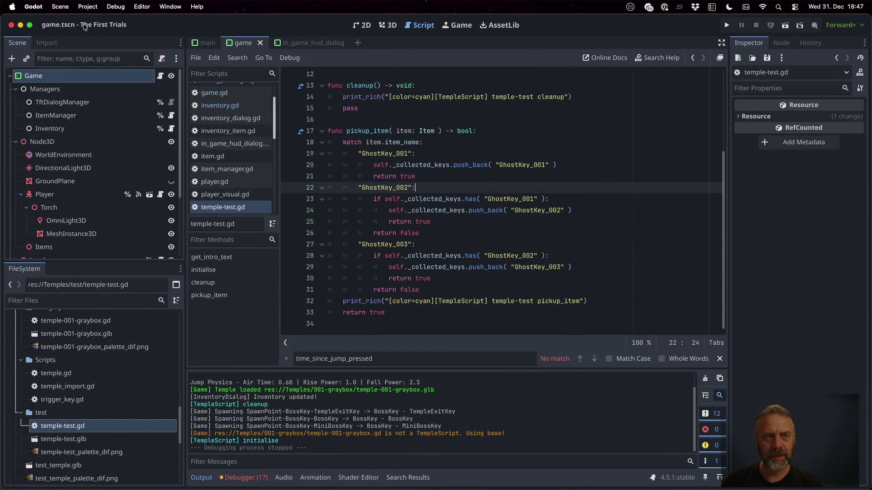
Verify in Project Settings that boot splash minimum display time is now 5000 ms
{"action": "left_click", "coordinate": [88, 6]}
{"action": "left_click", "coordinate": [103, 23]}
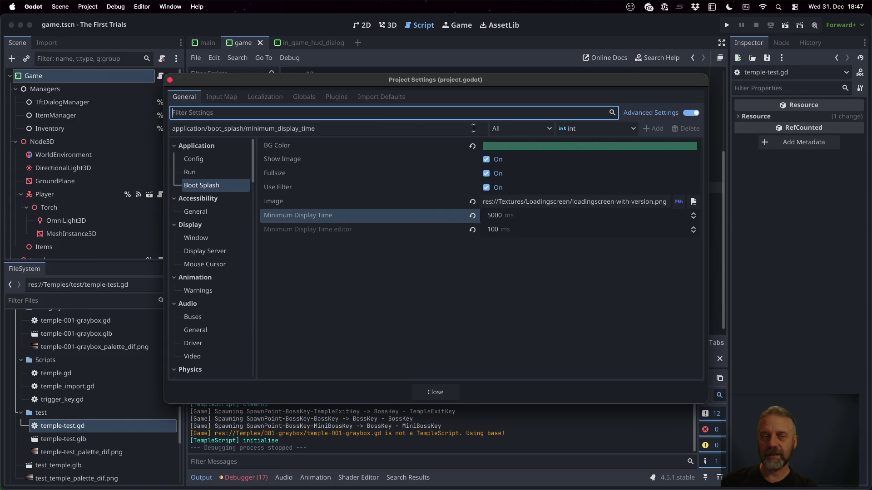
{"action": "key", "text": "Escape"}
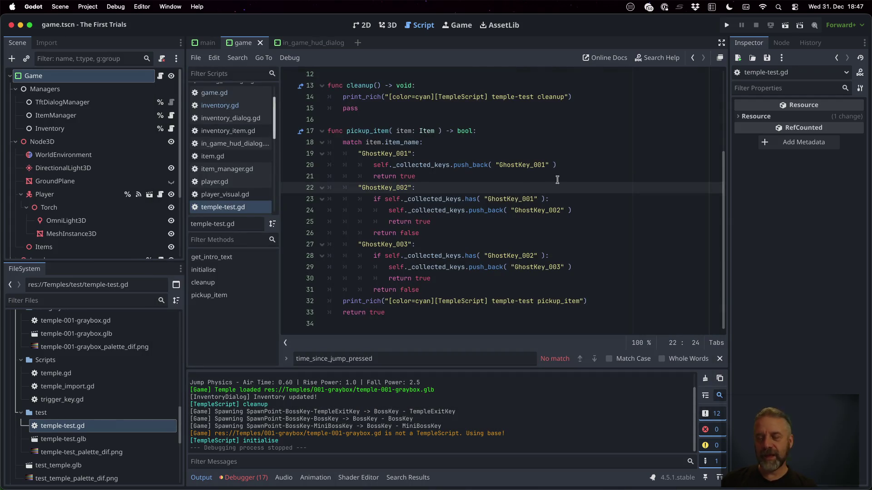
Run the game into the test temple, stop it, and switch to Sublime Merge
{"action": "left_click", "coordinate": [726, 25]}
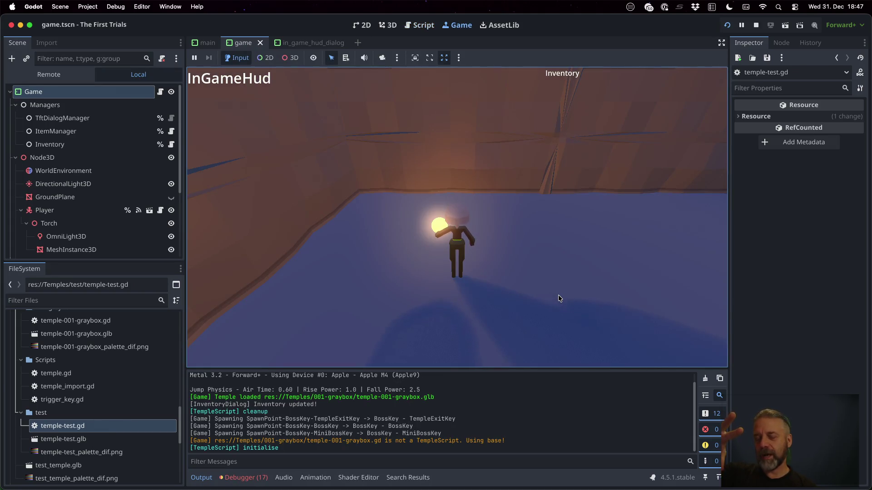
{"action": "left_click", "coordinate": [756, 24]}
{"action": "key", "text": "super+Tab"}
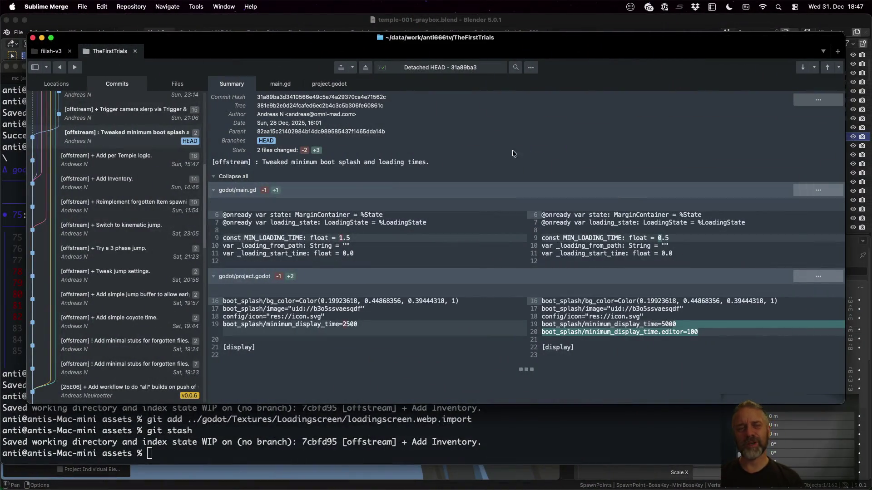
{"action": "scroll", "coordinate": [141, 189], "scroll_direction": "up", "scroll_amount": 3}
{"action": "scroll", "coordinate": [143, 205], "scroll_direction": "up", "scroll_amount": 1}
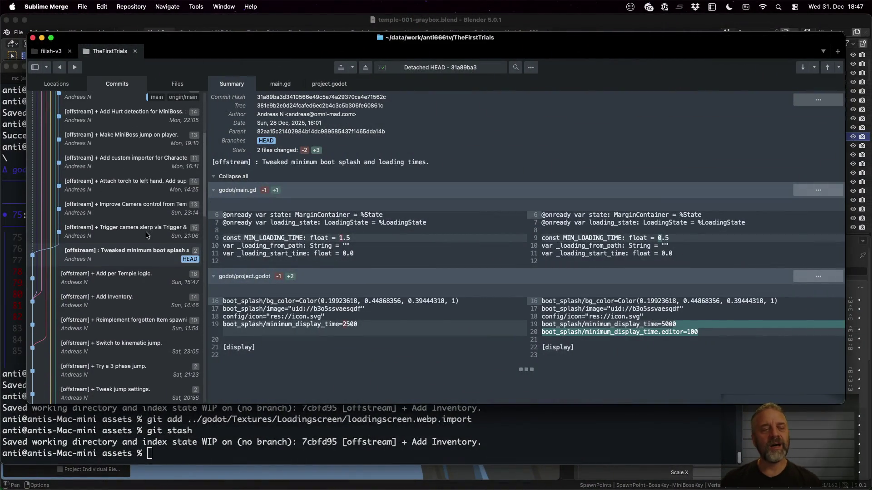
Review the 'Trigger camera slerp via Trigger & custom TempleScript' commit diffs, then return to Godot
{"action": "left_click", "coordinate": [146, 232]}
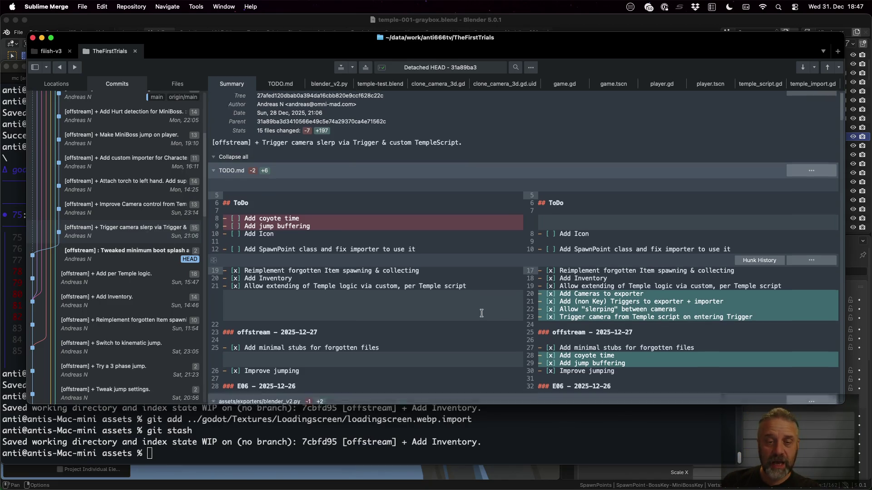
{"action": "scroll", "coordinate": [481, 314], "scroll_direction": "down", "scroll_amount": 5}
{"action": "scroll", "coordinate": [482, 314], "scroll_direction": "down", "scroll_amount": 5}
{"action": "scroll", "coordinate": [482, 313], "scroll_direction": "down", "scroll_amount": 5}
{"action": "scroll", "coordinate": [482, 314], "scroll_direction": "down", "scroll_amount": 5}
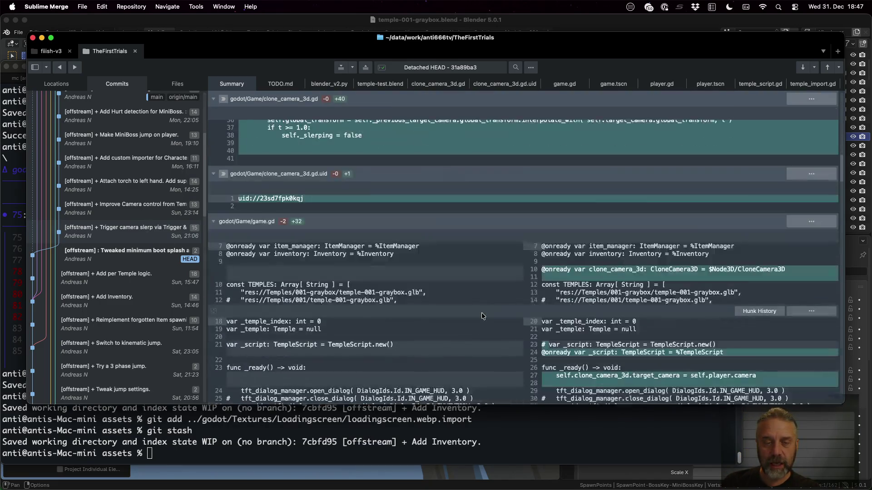
{"action": "scroll", "coordinate": [482, 313], "scroll_direction": "down", "scroll_amount": 5}
{"action": "scroll", "coordinate": [482, 314], "scroll_direction": "down", "scroll_amount": 5}
{"action": "scroll", "coordinate": [481, 313], "scroll_direction": "down", "scroll_amount": 5}
{"action": "scroll", "coordinate": [482, 313], "scroll_direction": "down", "scroll_amount": 5}
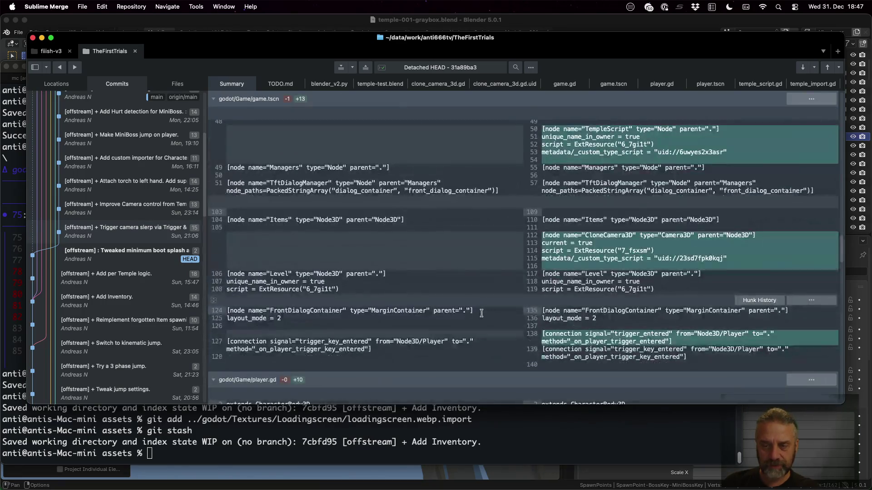
{"action": "scroll", "coordinate": [482, 314], "scroll_direction": "down", "scroll_amount": 5}
{"action": "scroll", "coordinate": [481, 313], "scroll_direction": "down", "scroll_amount": 5}
{"action": "scroll", "coordinate": [482, 313], "scroll_direction": "down", "scroll_amount": 5}
{"action": "scroll", "coordinate": [482, 314], "scroll_direction": "down", "scroll_amount": 5}
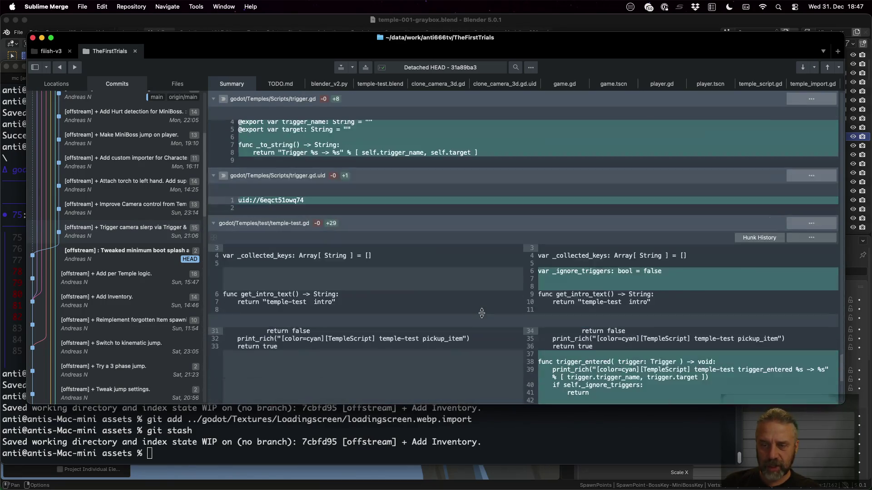
{"action": "scroll", "coordinate": [482, 313], "scroll_direction": "down", "scroll_amount": 5}
{"action": "scroll", "coordinate": [482, 314], "scroll_direction": "down", "scroll_amount": 3}
{"action": "scroll", "coordinate": [482, 314], "scroll_direction": "up", "scroll_amount": 8}
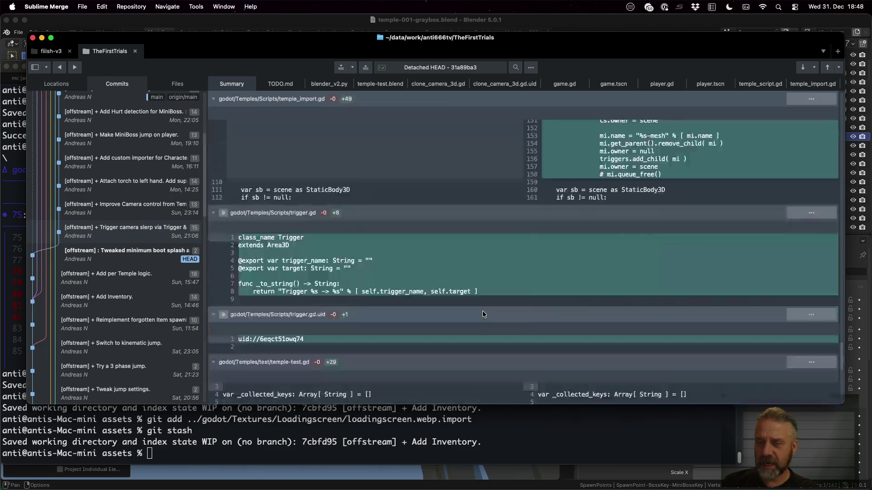
{"action": "scroll", "coordinate": [482, 313], "scroll_direction": "up", "scroll_amount": 15}
{"action": "scroll", "coordinate": [481, 311], "scroll_direction": "up", "scroll_amount": 5}
{"action": "key", "text": "ctrl+Left"}
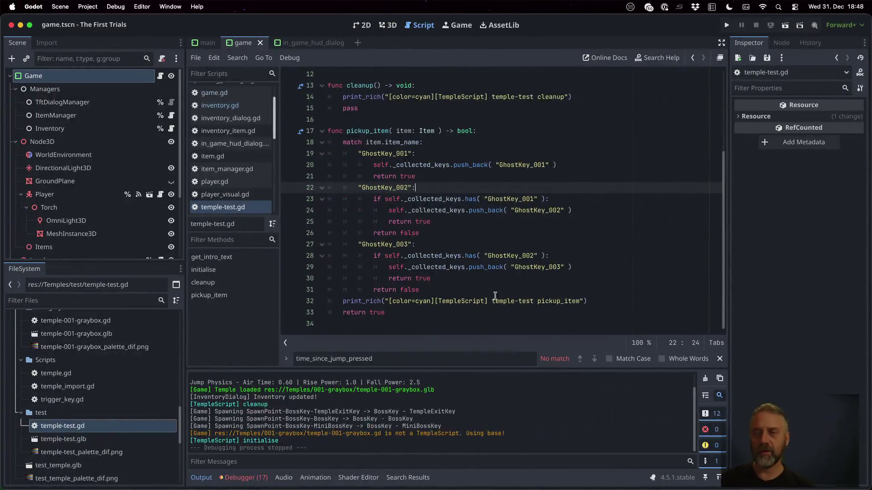
Run the game from graybox into test temple, stop it, and enable Visible Collision Shapes
{"action": "left_click", "coordinate": [726, 25]}
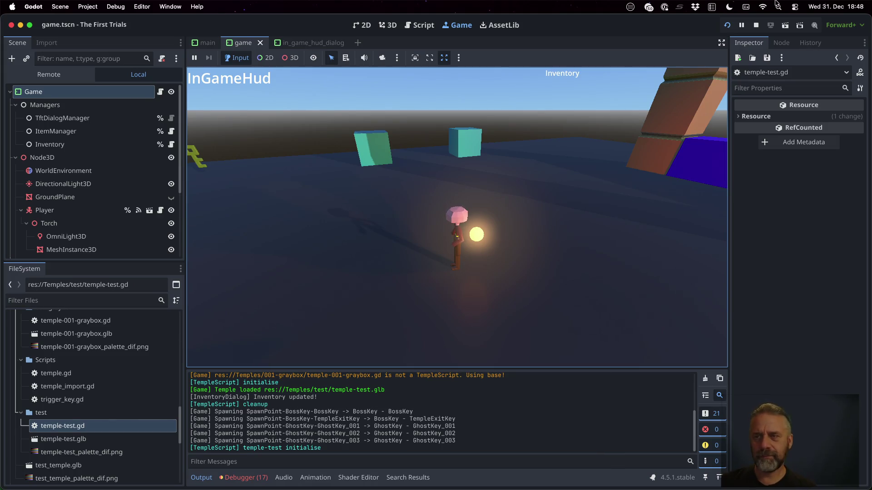
{"action": "left_click", "coordinate": [757, 25]}
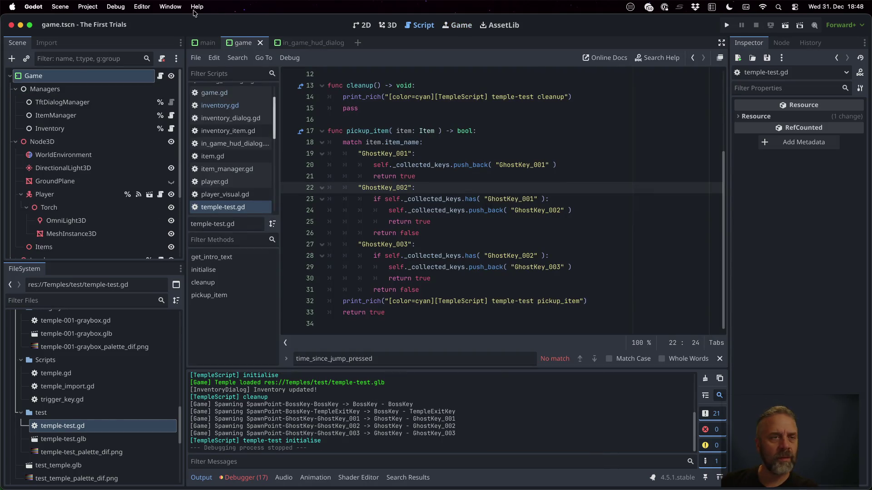
{"action": "left_click", "coordinate": [116, 6]}
{"action": "left_click", "coordinate": [131, 49]}
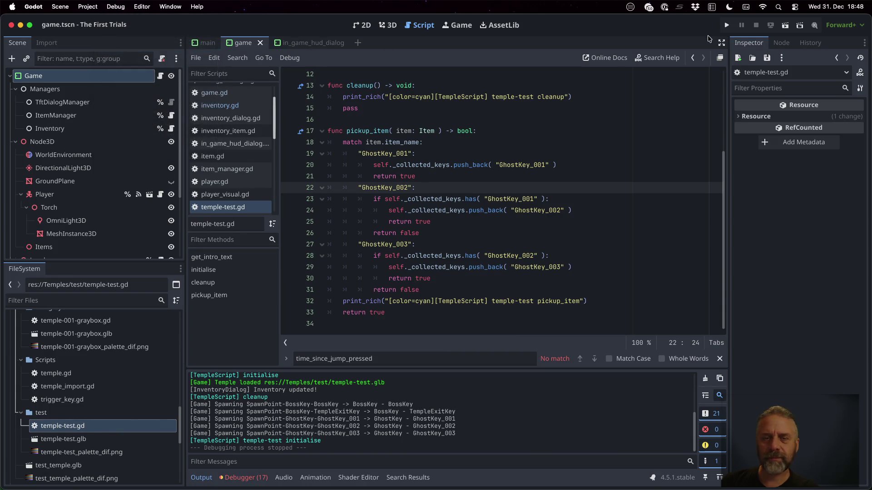
Run again with collision shapes shown, walk the player down the temple corridor, and stop
{"action": "left_click", "coordinate": [726, 25]}
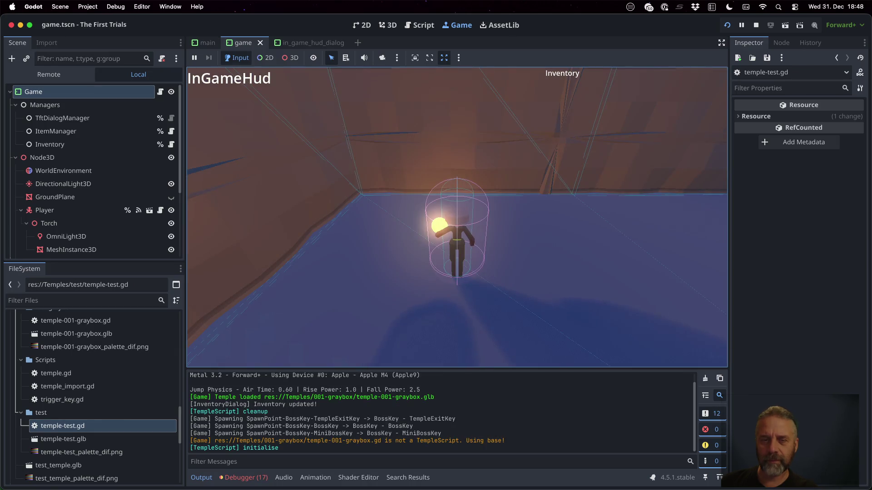
{"action": "key", "text": "a"}
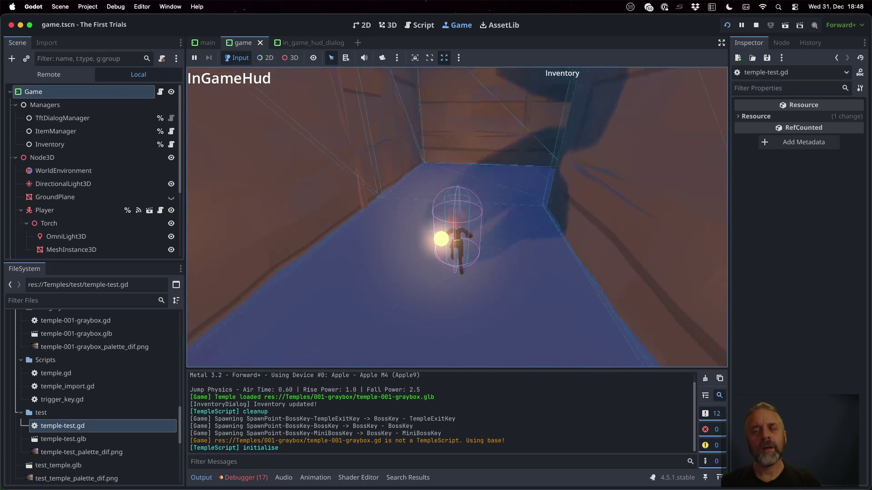
{"action": "key", "text": "w"}
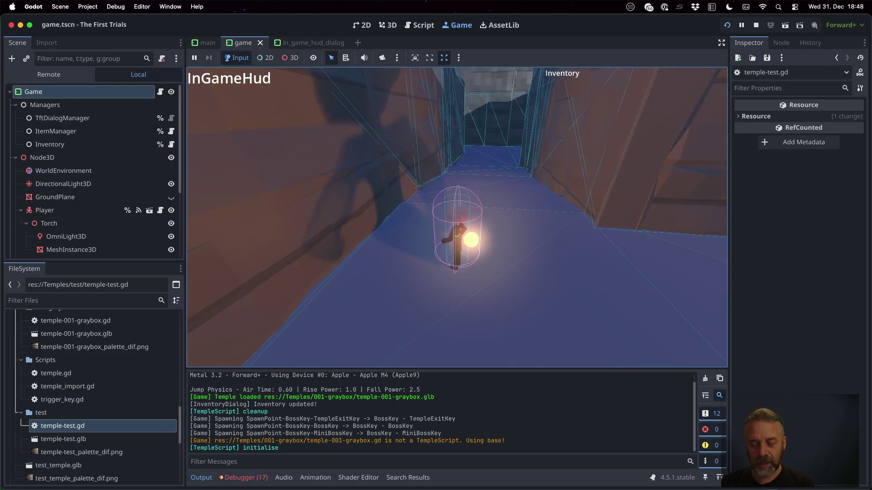
{"action": "key", "text": "a"}
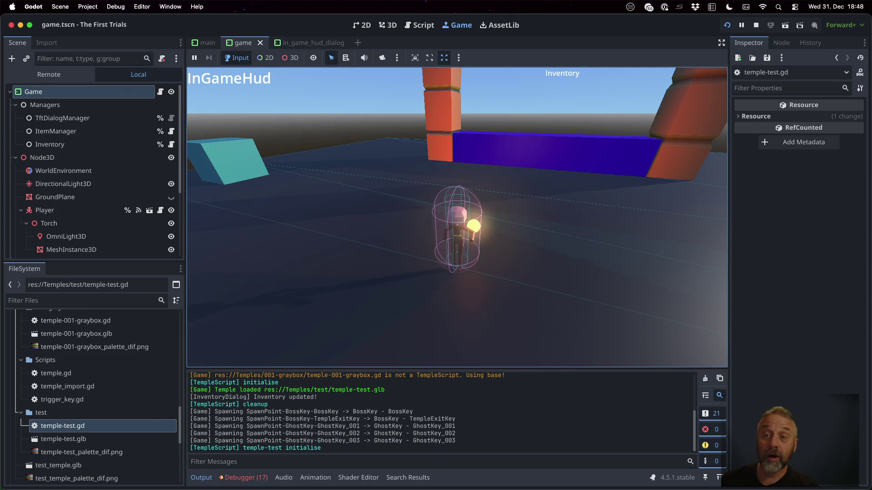
{"action": "left_click", "coordinate": [756, 25]}
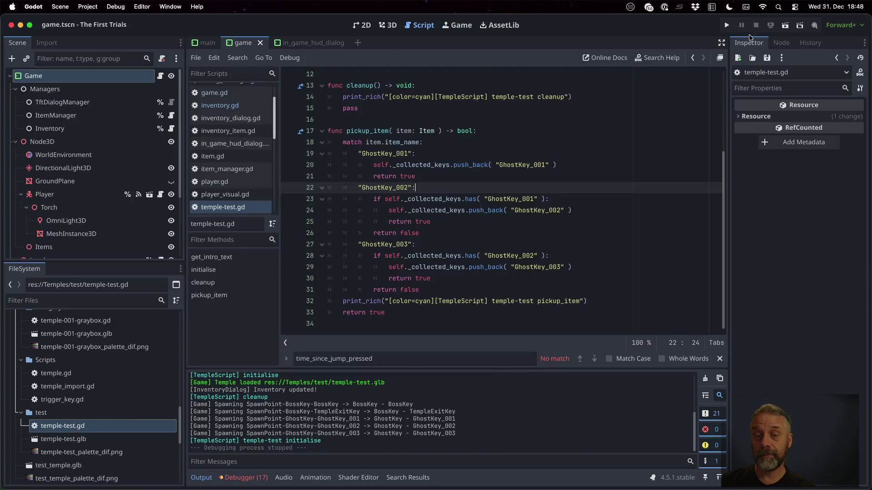
Bring the iTerm2 window to the front via Mission Control
{"action": "key", "text": "ctrl+Up"}
{"action": "left_click", "coordinate": [238, 341]}
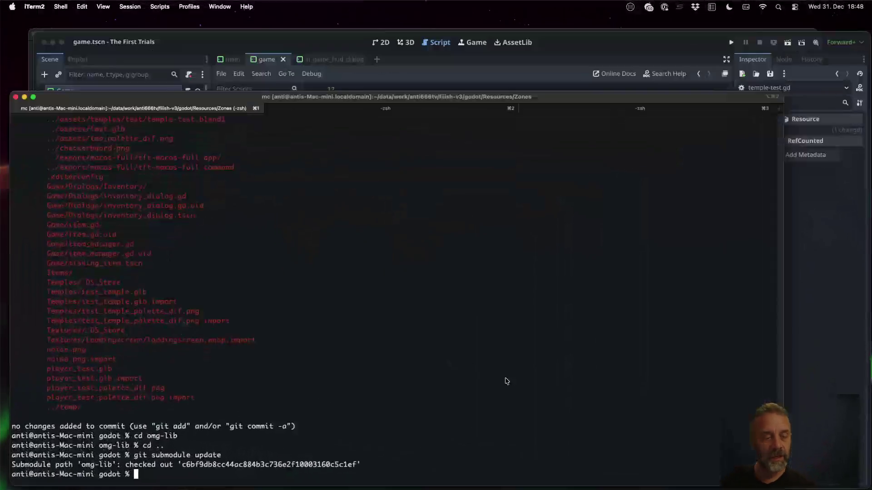
{"action": "type", "text": "cd ../asets/"}
cd to ../assets and run ./rexport_v2.sh temples/test/temple-test.blend ../godot, exporting temple-test.glb
{"action": "key", "text": "Return"}
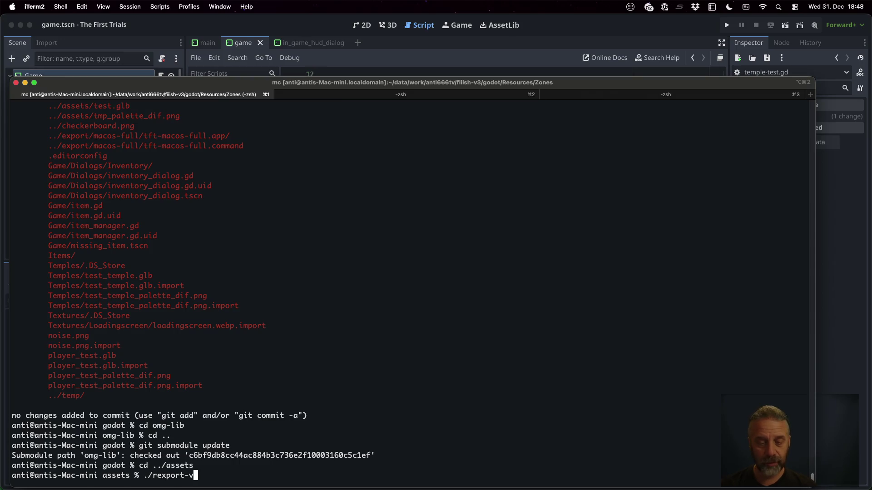
{"action": "type", "text": "test"}
{"action": "key", "text": "BackSpace"}
{"action": "key", "text": "BackSpace"}
{"action": "key", "text": "BackSpace"}
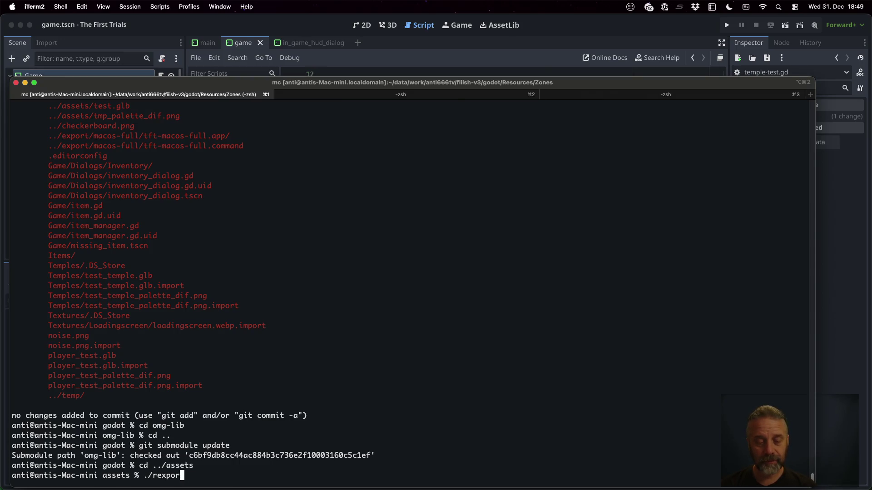
{"action": "key", "text": "Tab"}
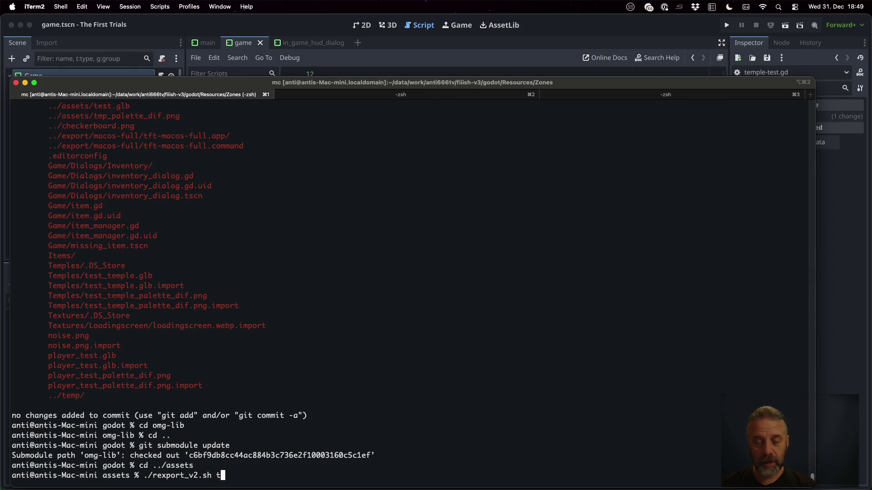
{"action": "type", "text": "t"}
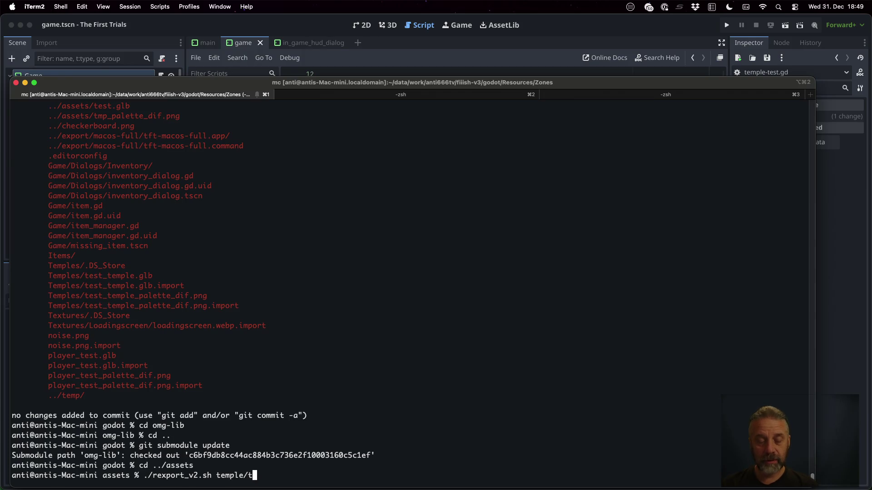
{"action": "key", "text": "Tab"}
{"action": "key", "text": "Tab"}
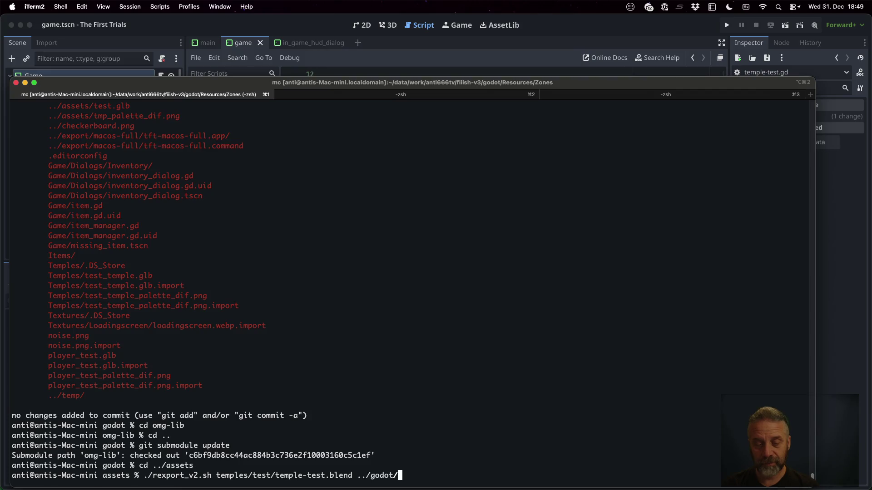
{"action": "key", "text": "Return"}
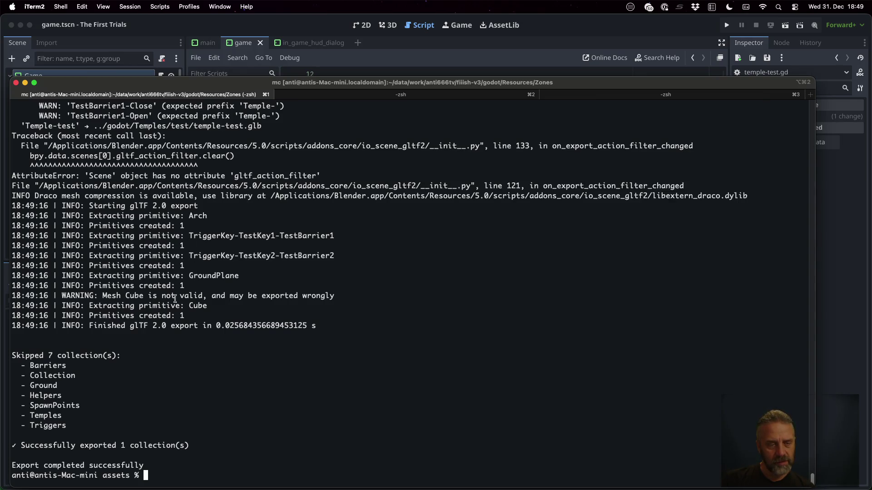
{"action": "scroll", "coordinate": [221, 337], "scroll_direction": "up", "scroll_amount": 5}
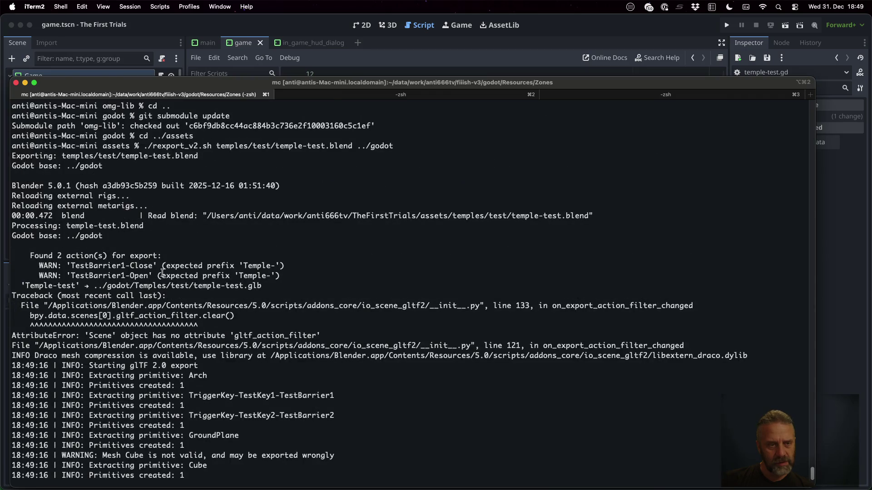
Run the game in Godot to look around the reimported test temple, then stop it
{"action": "left_click", "coordinate": [556, 23]}
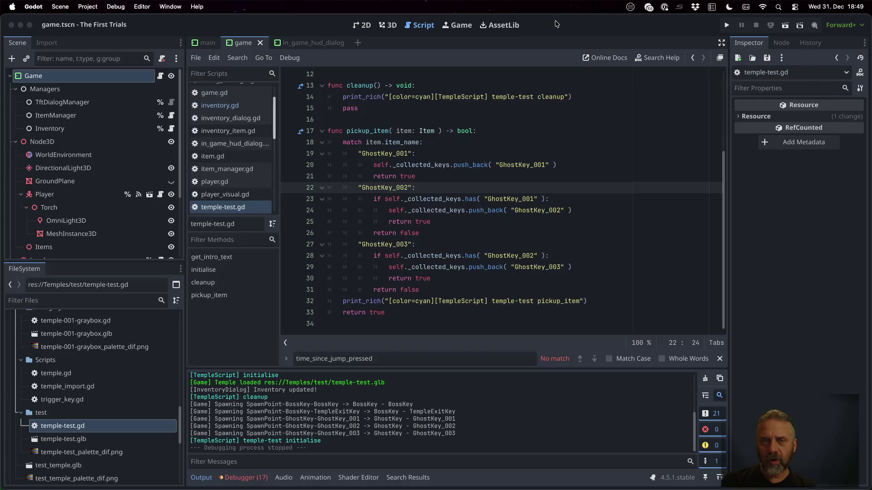
{"action": "left_click", "coordinate": [727, 25]}
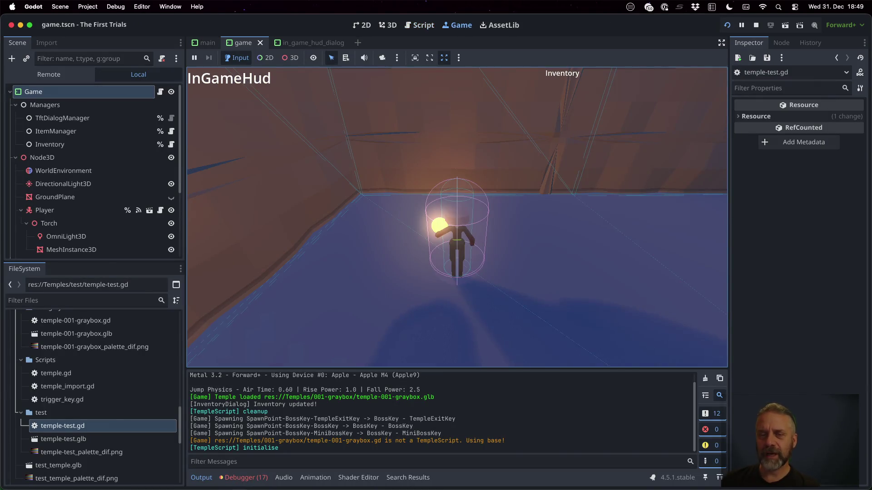
{"action": "key", "text": "Left"}
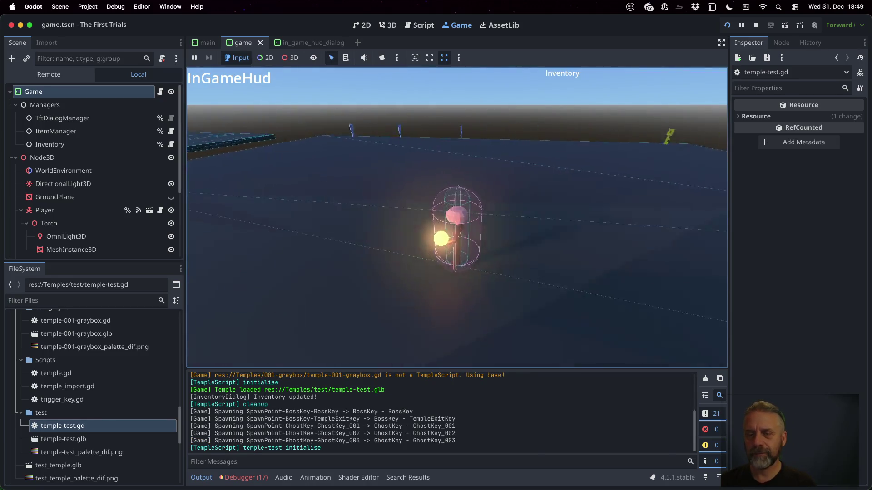
{"action": "key", "text": "Left"}
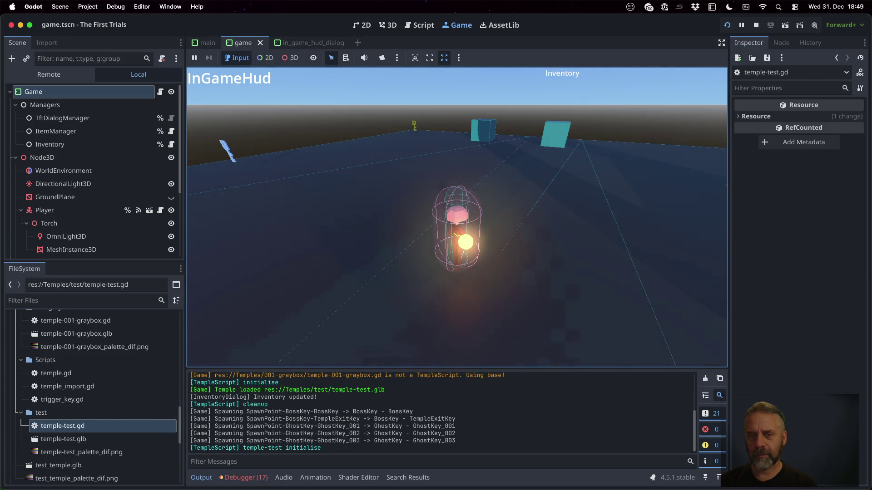
{"action": "left_click", "coordinate": [755, 25]}
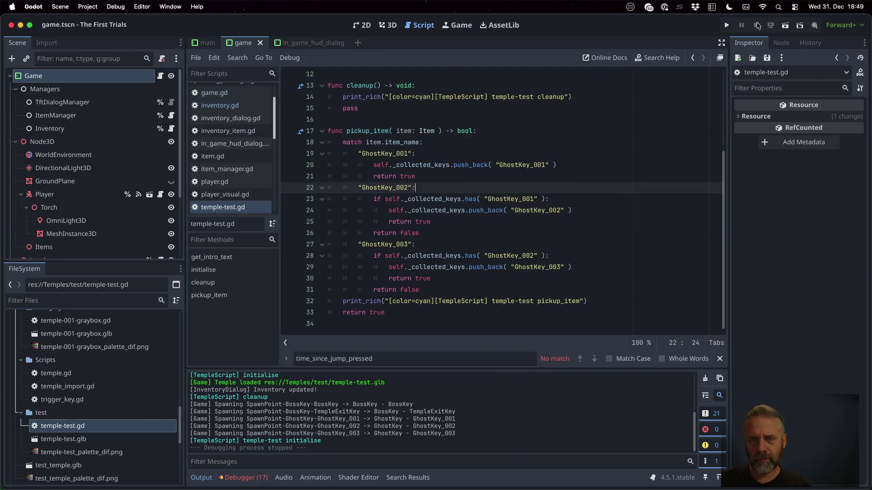
Check out the Trigger camera slerp commit in Sublime Merge and return to Godot
{"action": "key", "text": "super+Tab"}
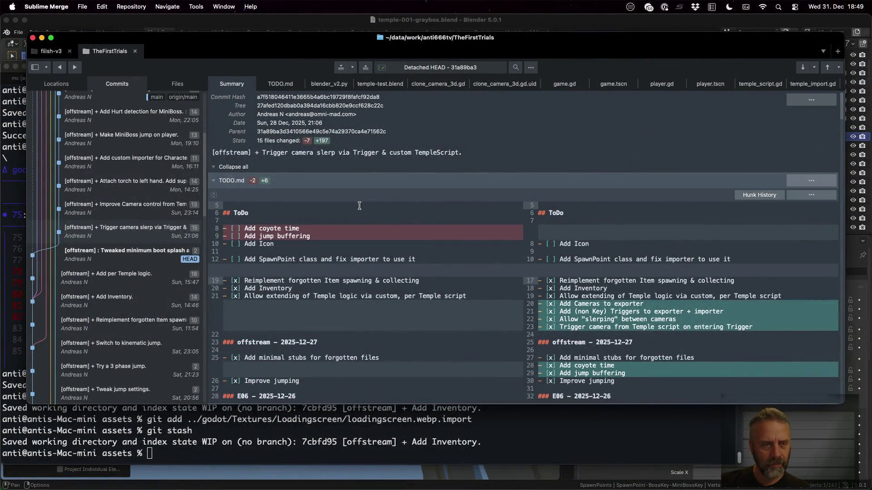
{"action": "right_click", "coordinate": [92, 236]}
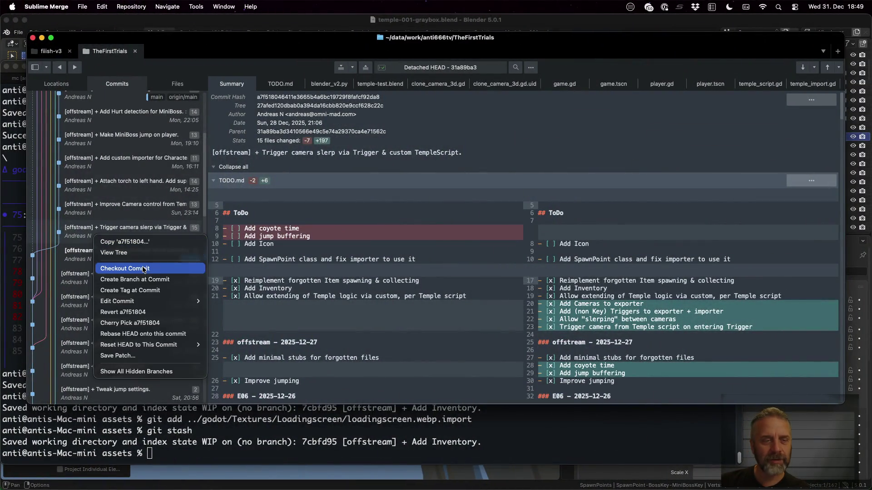
{"action": "left_click", "coordinate": [121, 267]}
{"action": "key", "text": "super+Tab"}
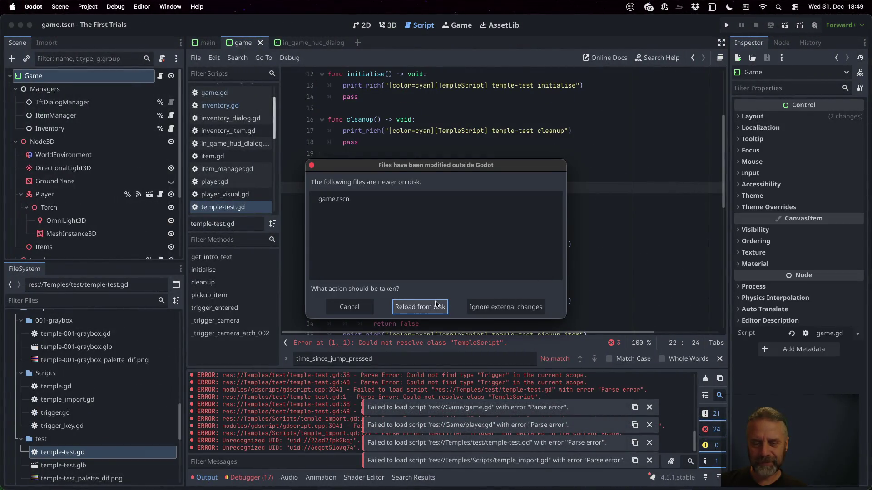
Reload game.tscn from disk, open trigger.gd in the script editor, and run the game
{"action": "left_click", "coordinate": [419, 307]}
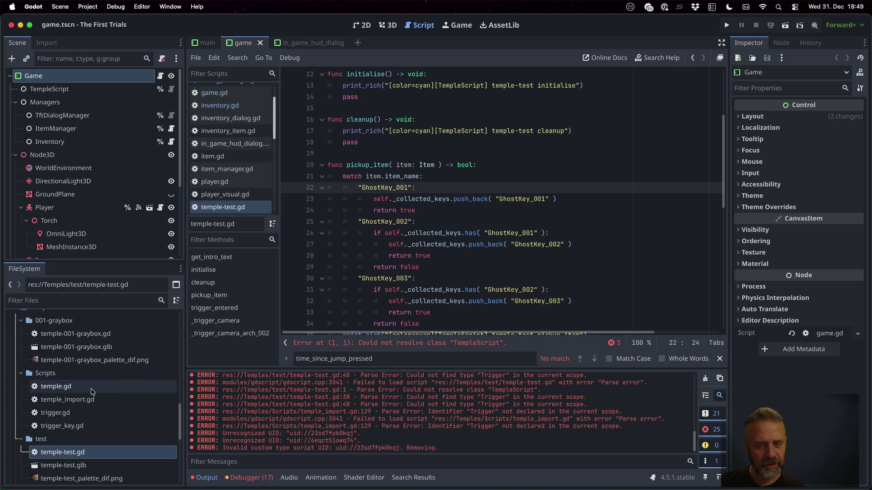
{"action": "left_click", "coordinate": [86, 413]}
{"action": "double_click", "coordinate": [110, 412]}
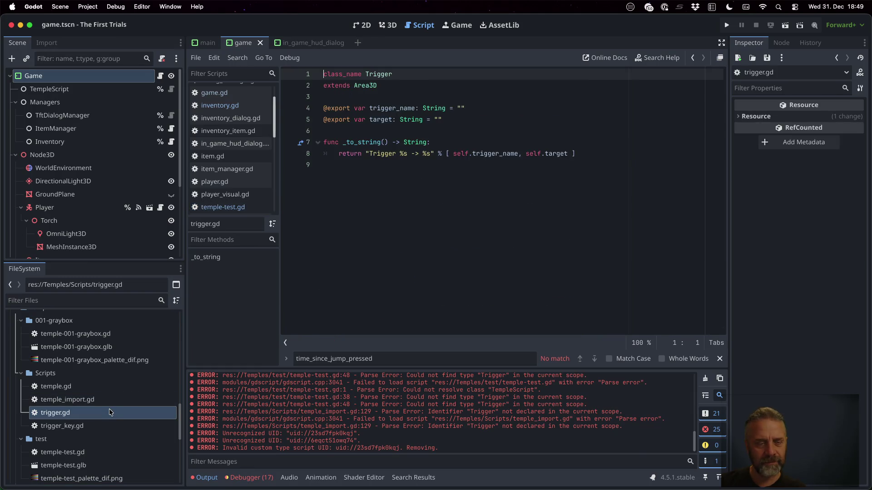
{"action": "left_click", "coordinate": [727, 25]}
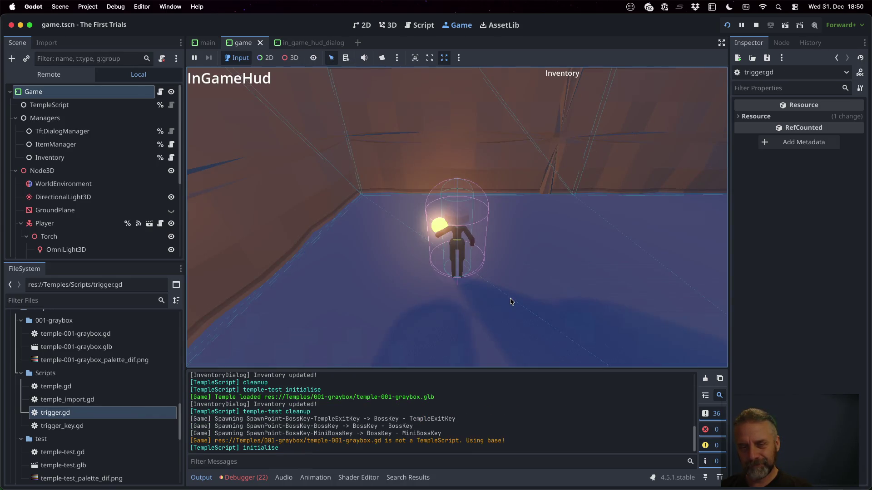
Walk and jump the player through the camera triggers, swapping between graybox and test temples
{"action": "key", "text": "w"}
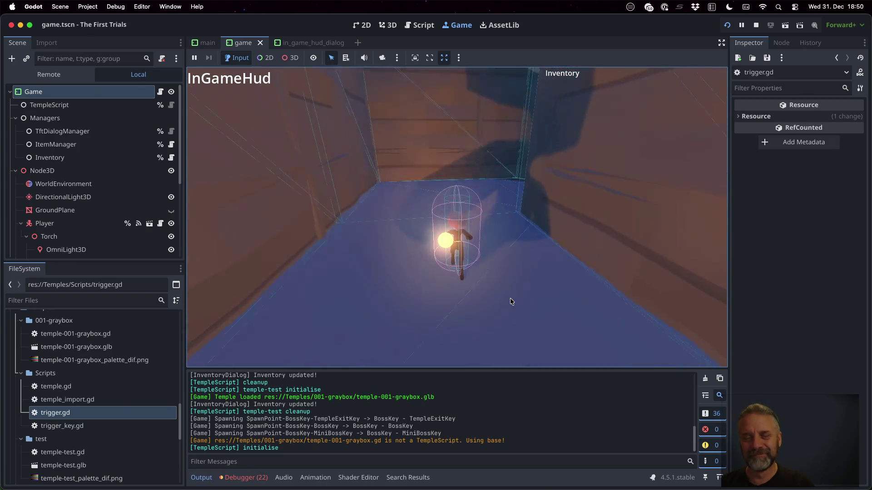
{"action": "key", "text": "space"}
{"action": "key", "text": "w"}
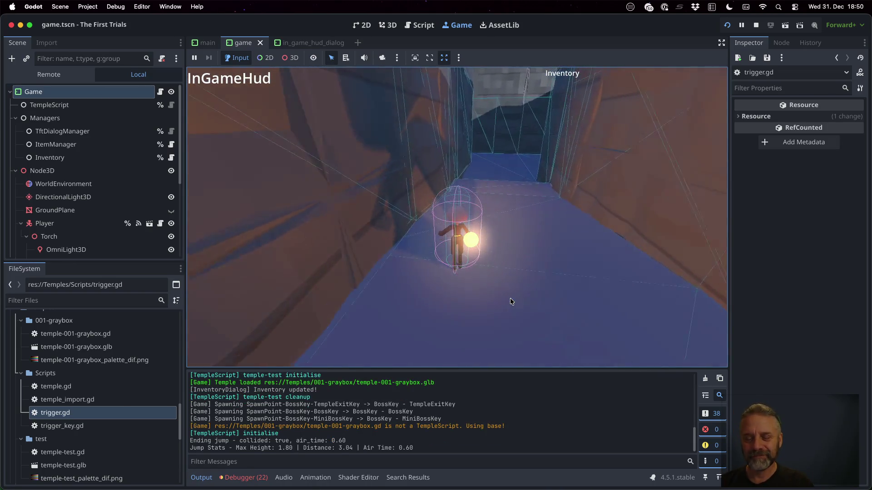
{"action": "key", "text": "w"}
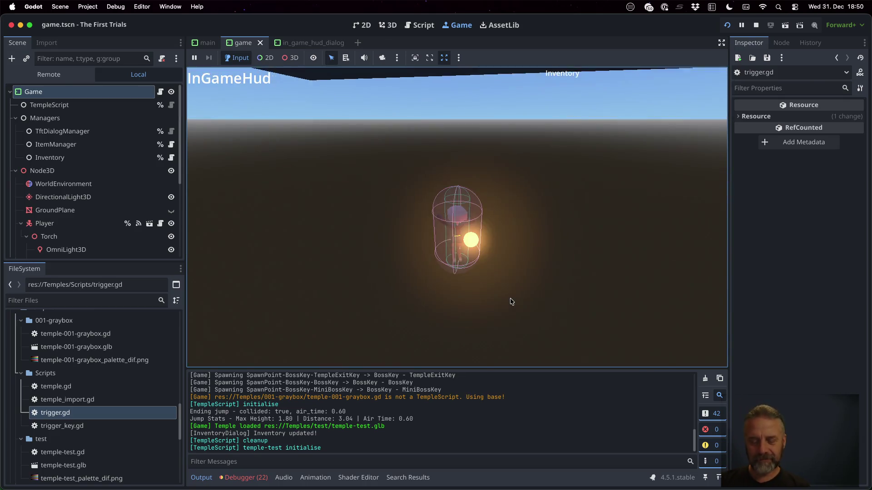
{"action": "key", "text": "w"}
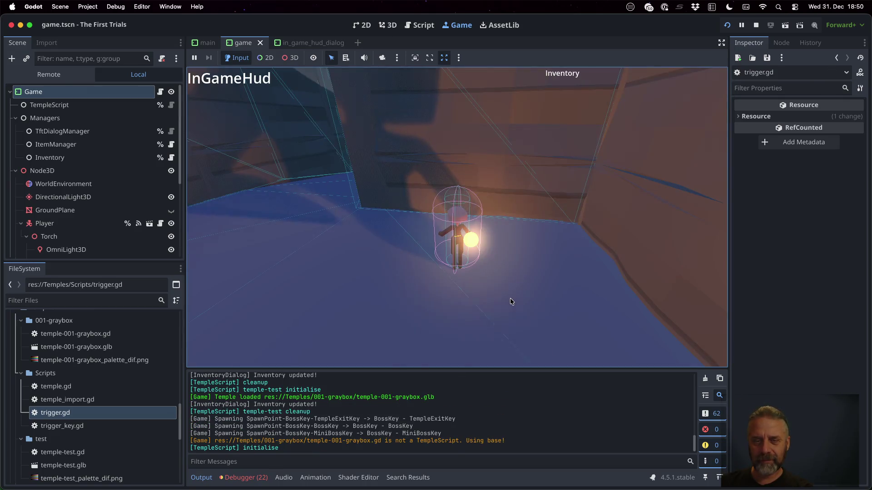
{"action": "key", "text": "w"}
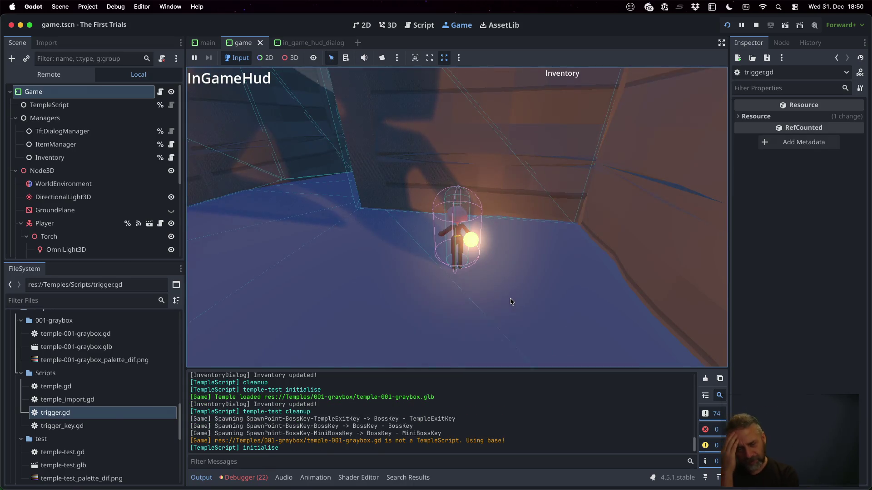
Inspect the debugger's error list and expand the get_id_path error details
{"action": "left_click", "coordinate": [244, 478]}
{"action": "left_click", "coordinate": [253, 363]}
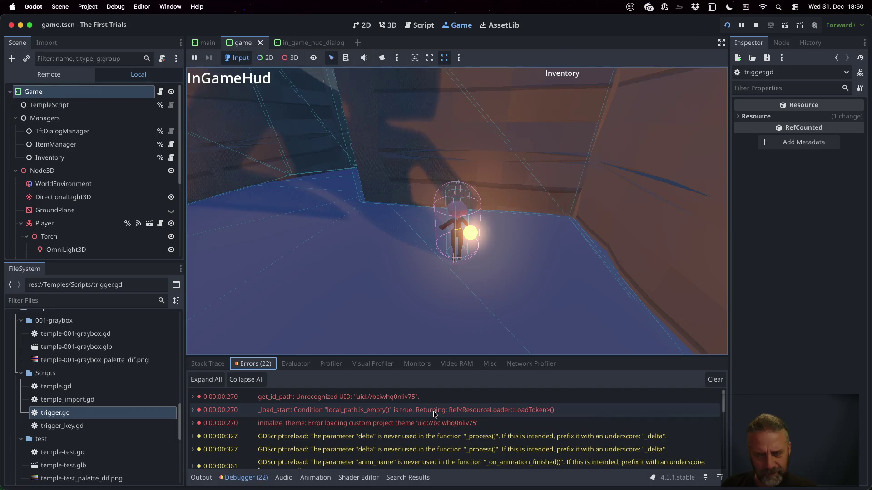
{"action": "left_click", "coordinate": [409, 398]}
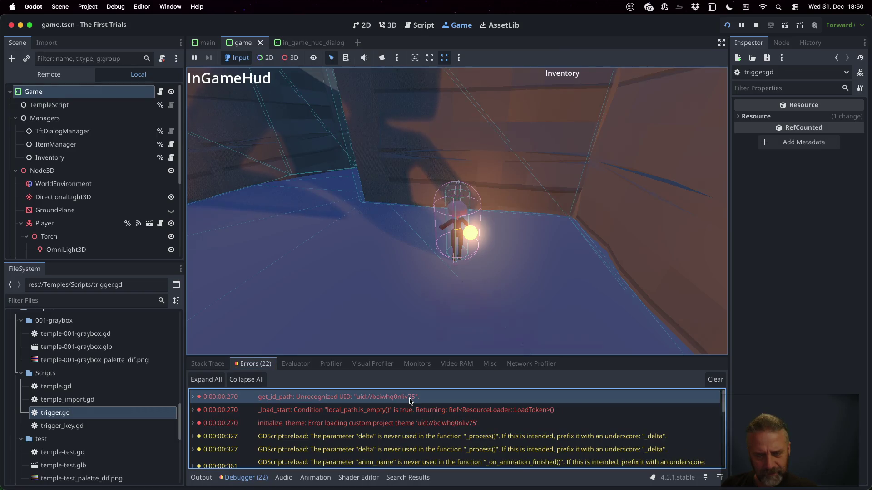
{"action": "double_click", "coordinate": [384, 399]}
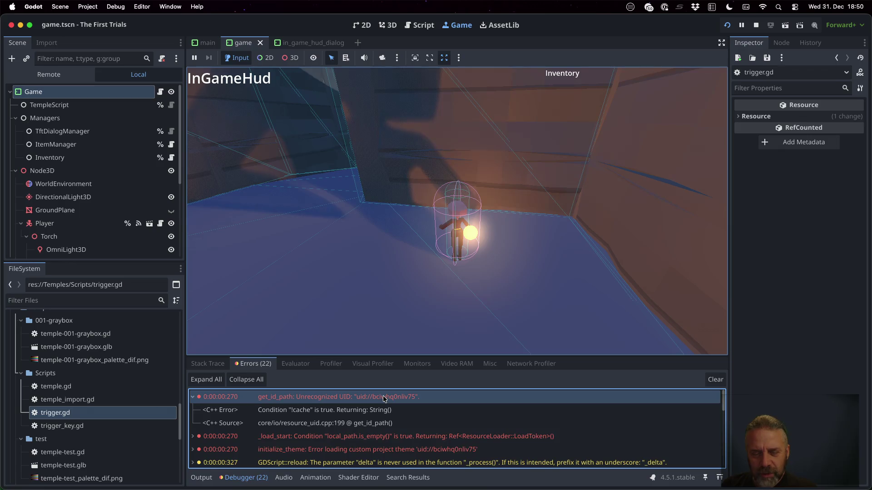
{"action": "mouse_move", "coordinate": [352, 401]}
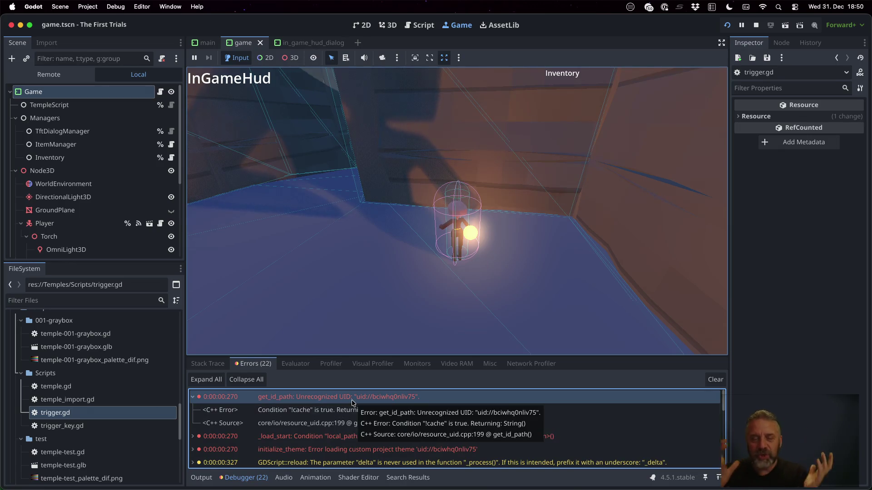
{"action": "scroll", "coordinate": [416, 416], "scroll_direction": "down", "scroll_amount": 2}
{"action": "scroll", "coordinate": [422, 426], "scroll_direction": "down", "scroll_amount": 3}
{"action": "scroll", "coordinate": [424, 427], "scroll_direction": "down", "scroll_amount": 3}
{"action": "scroll", "coordinate": [102, 382], "scroll_direction": "down", "scroll_amount": 3}
{"action": "scroll", "coordinate": [108, 430], "scroll_direction": "down", "scroll_amount": 2}
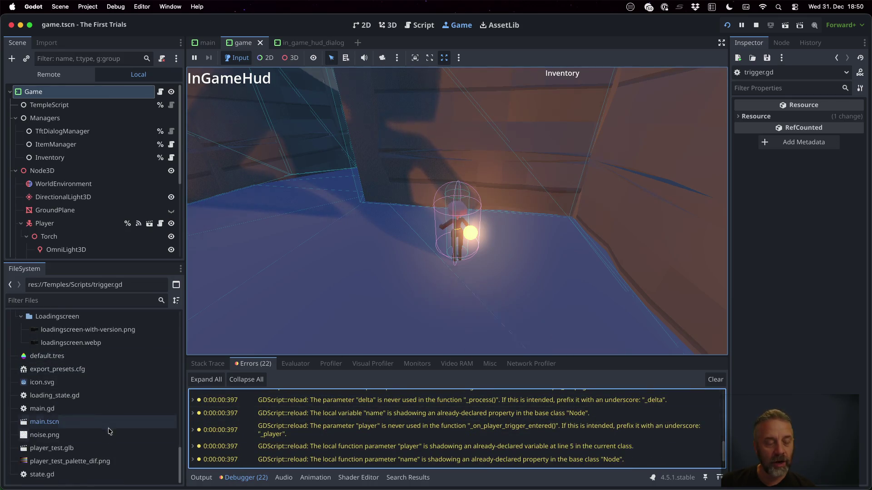
Select default.tres, stop the running game, and open Mission Control
{"action": "left_click", "coordinate": [47, 355]}
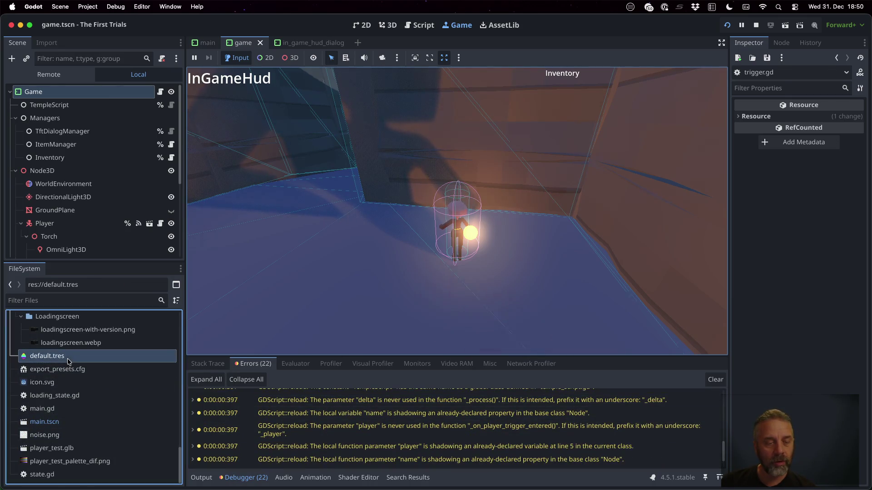
{"action": "left_click", "coordinate": [756, 24]}
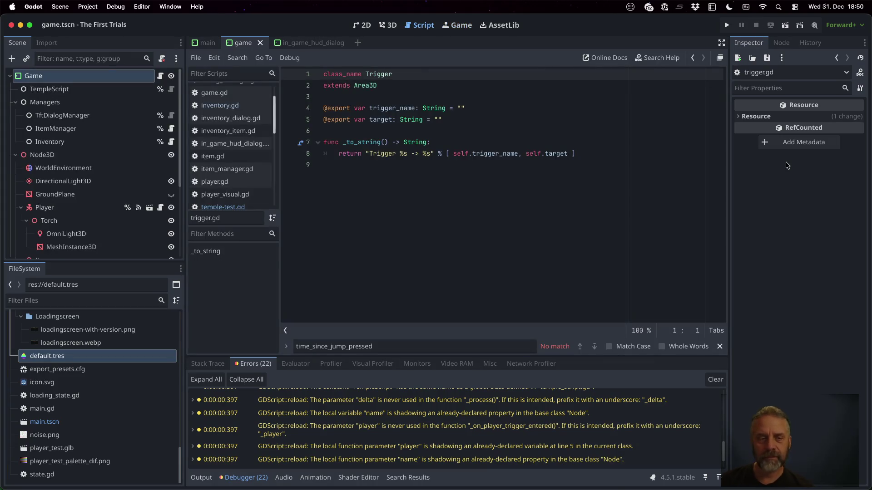
{"action": "key", "text": "ctrl+Up"}
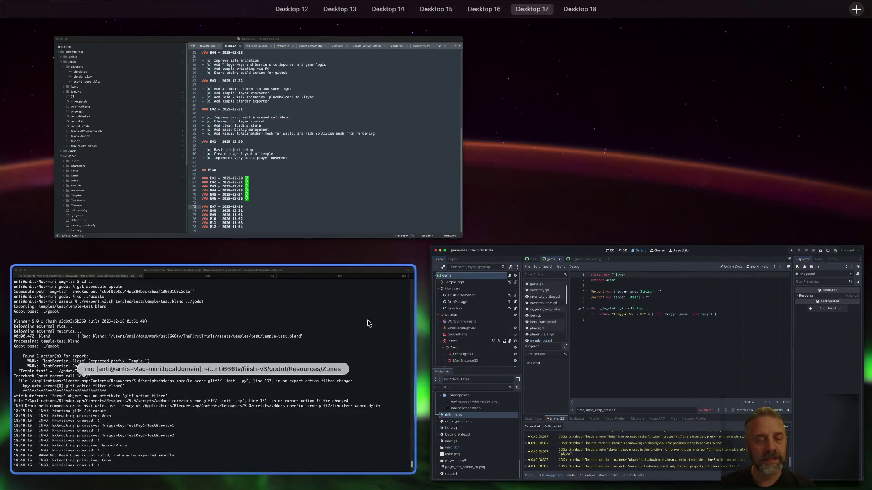
Rerun the temple-test export, highlight the Trigger-Camera-Arch_002 primitive line, and return to Godot
{"action": "left_click", "coordinate": [371, 320]}
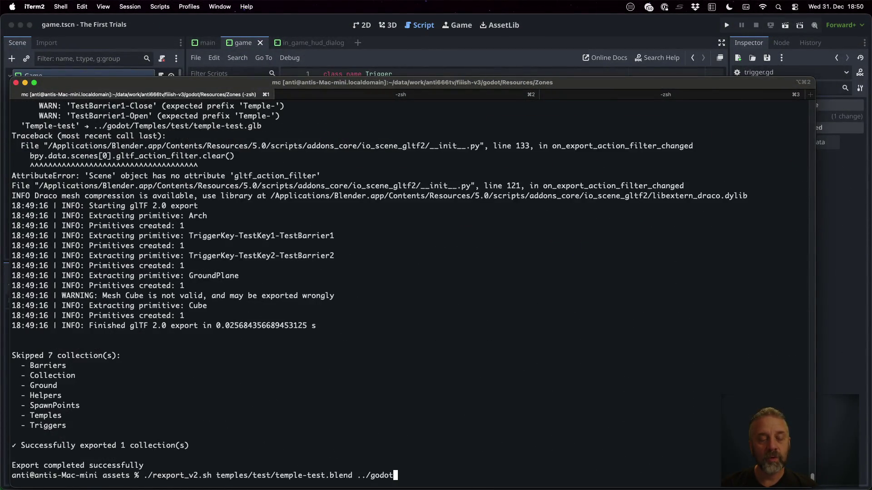
{"action": "key", "text": "Return"}
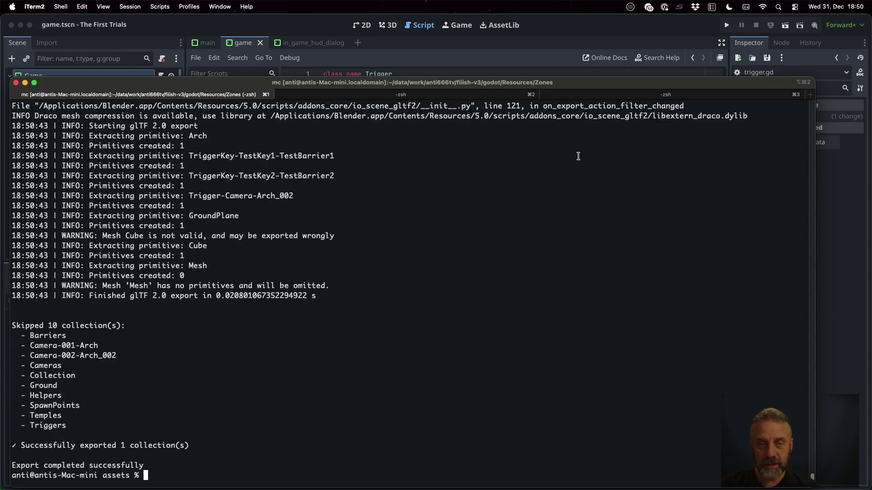
{"action": "scroll", "coordinate": [354, 245], "scroll_direction": "up", "scroll_amount": 3}
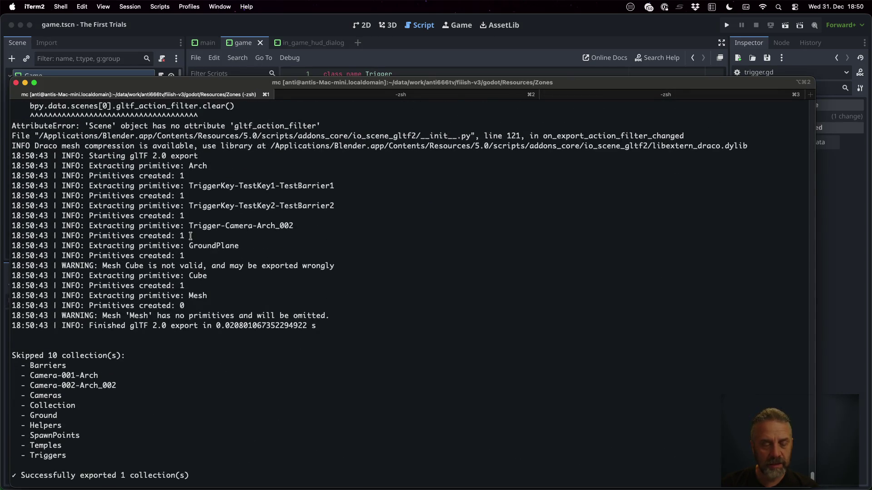
{"action": "left_click_drag", "start_coordinate": [188, 225], "coordinate": [300, 226]}
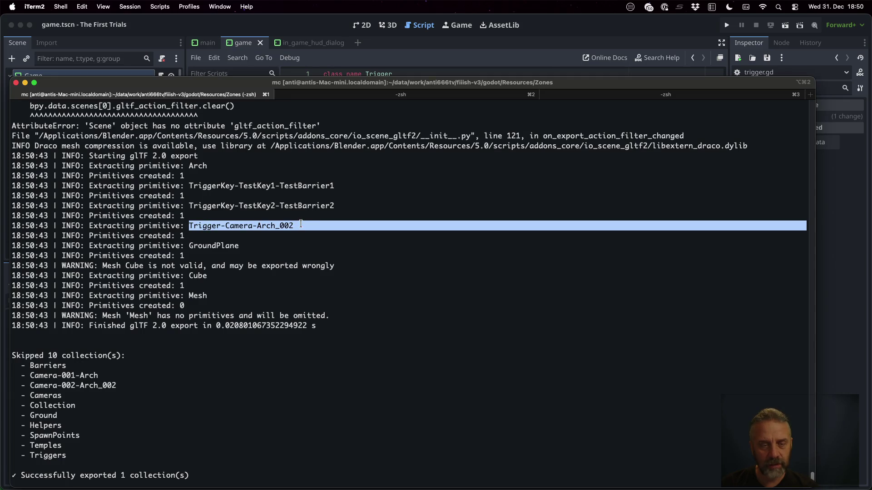
{"action": "left_click", "coordinate": [577, 32]}
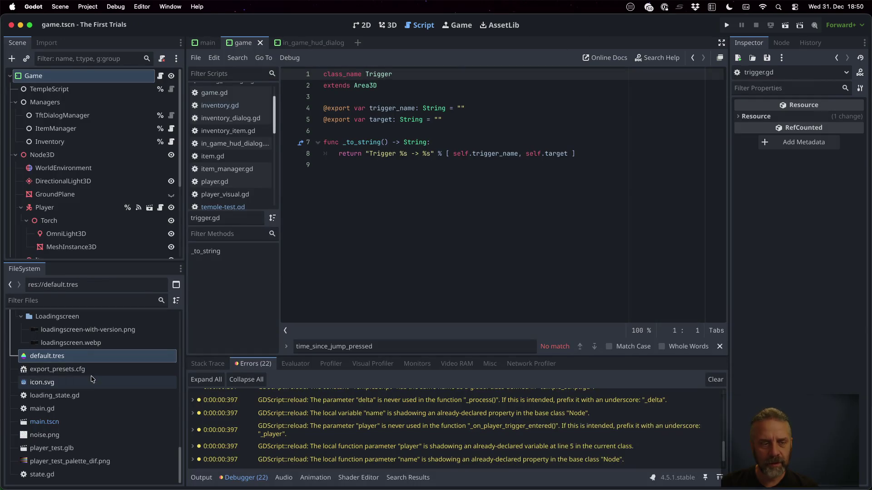
{"action": "scroll", "coordinate": [91, 378], "scroll_direction": "up", "scroll_amount": 5}
{"action": "scroll", "coordinate": [90, 378], "scroll_direction": "up", "scroll_amount": 1}
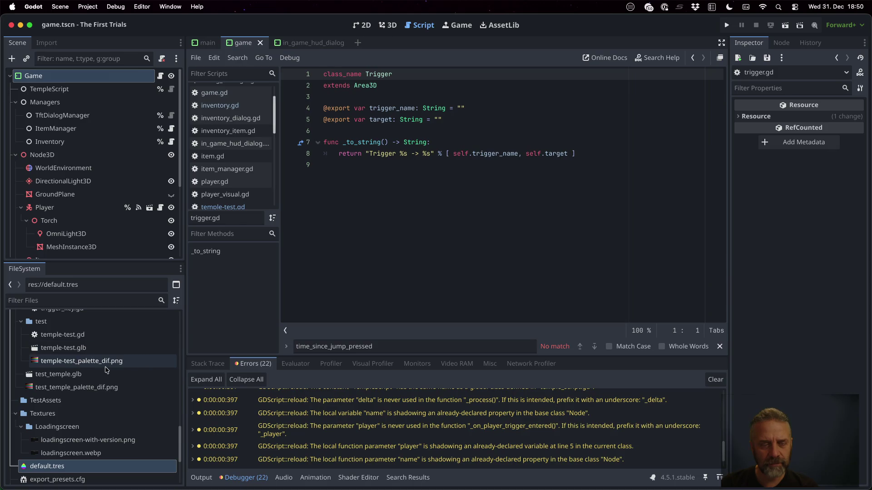
{"action": "scroll", "coordinate": [105, 369], "scroll_direction": "up", "scroll_amount": 1}
{"action": "scroll", "coordinate": [105, 370], "scroll_direction": "up", "scroll_amount": 1}
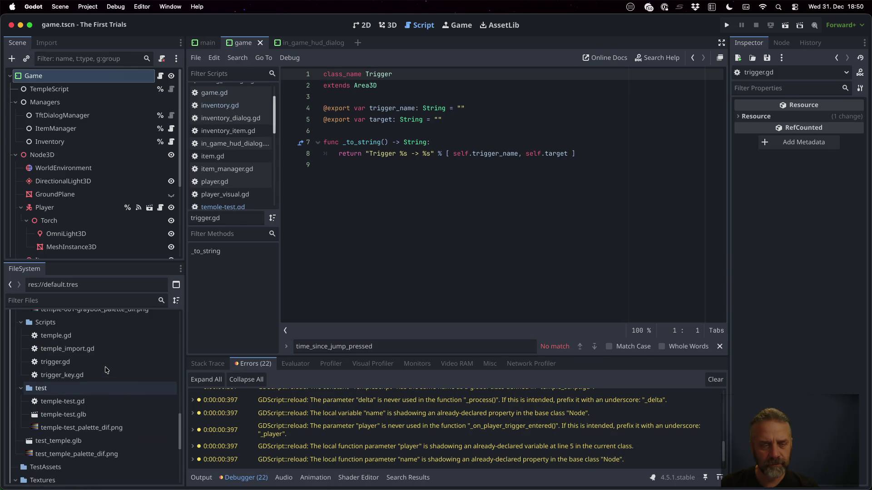
{"action": "scroll", "coordinate": [106, 370], "scroll_direction": "up", "scroll_amount": 2}
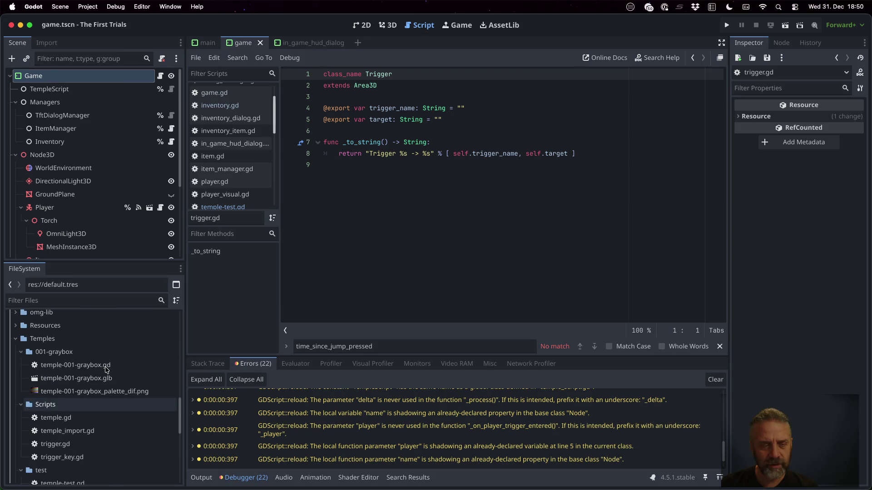
{"action": "scroll", "coordinate": [106, 366], "scroll_direction": "down", "scroll_amount": 2}
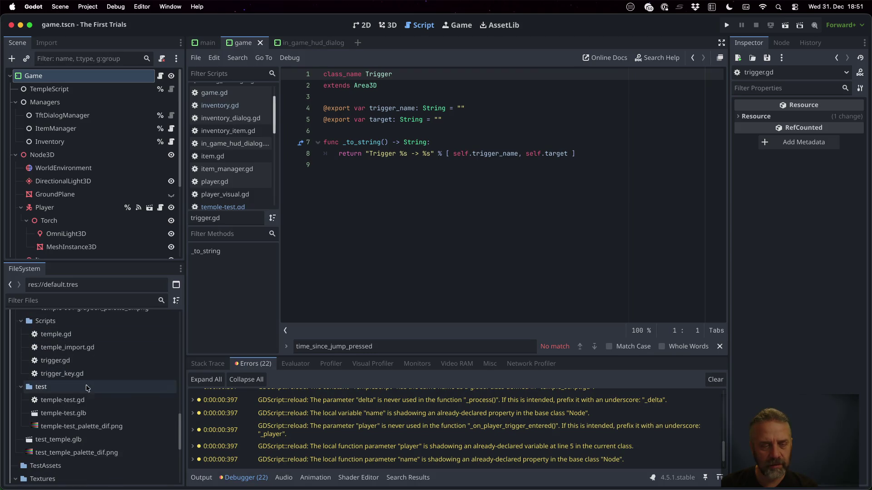
Reimport temple-test.glb from the FileSystem dock and start the game
{"action": "right_click", "coordinate": [84, 415]}
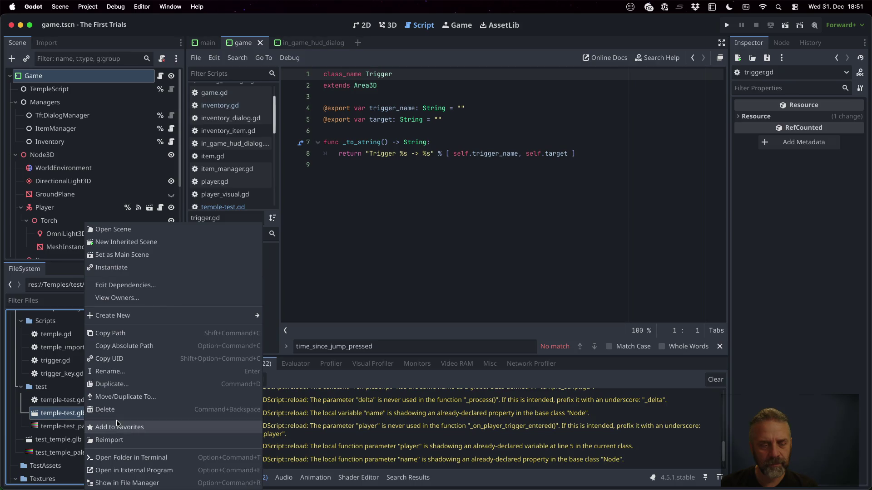
{"action": "left_click", "coordinate": [131, 440]}
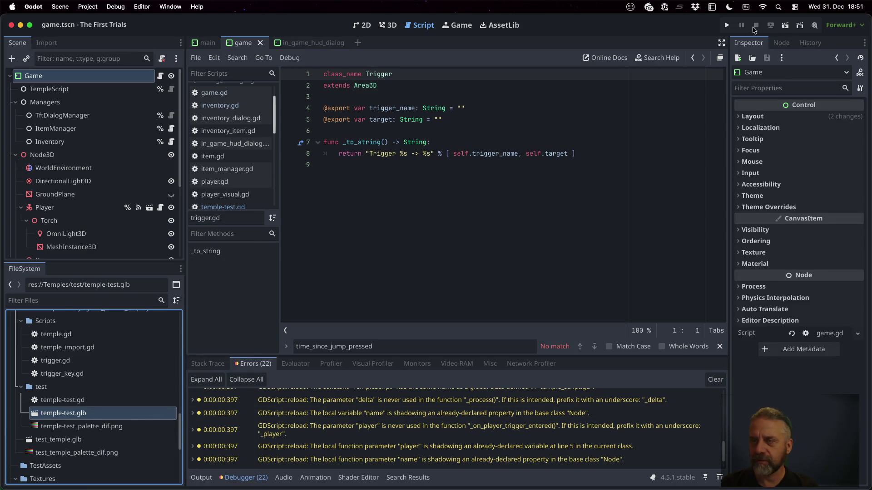
{"action": "left_click", "coordinate": [726, 26]}
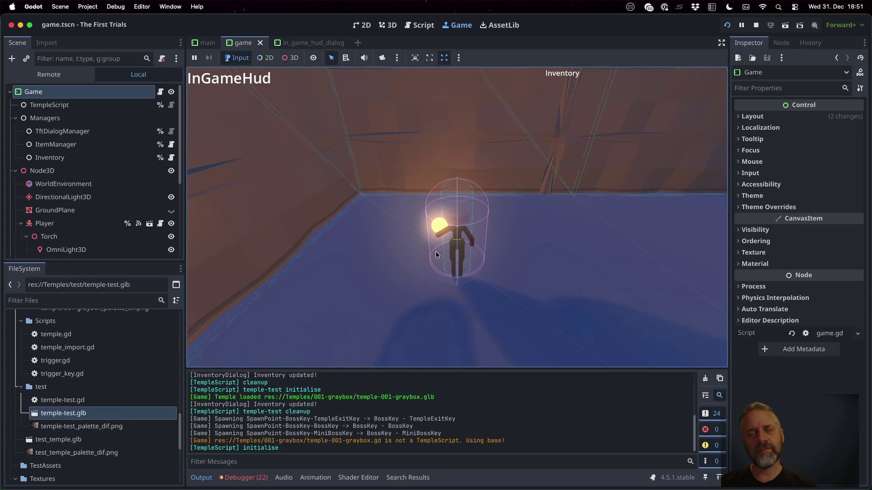
Stop the running game and bring up the window overview to reach the terminal
{"action": "left_click", "coordinate": [756, 25]}
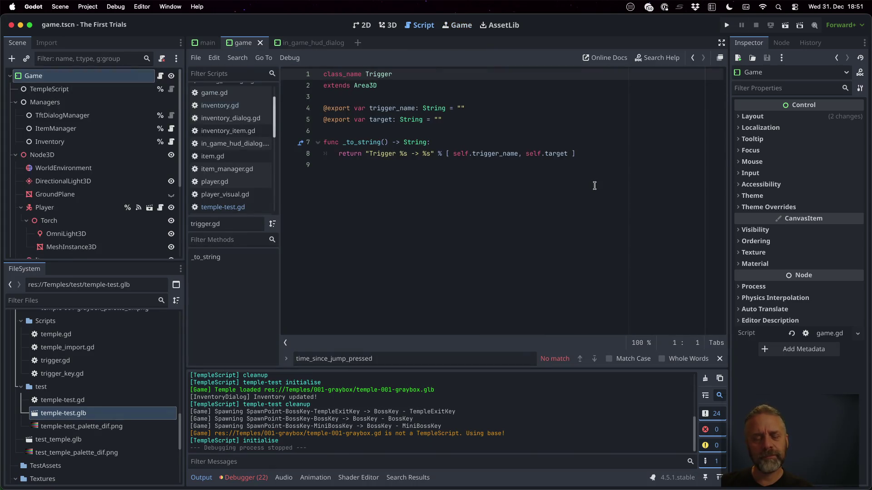
{"action": "scroll", "coordinate": [482, 413], "scroll_direction": "up", "scroll_amount": 3}
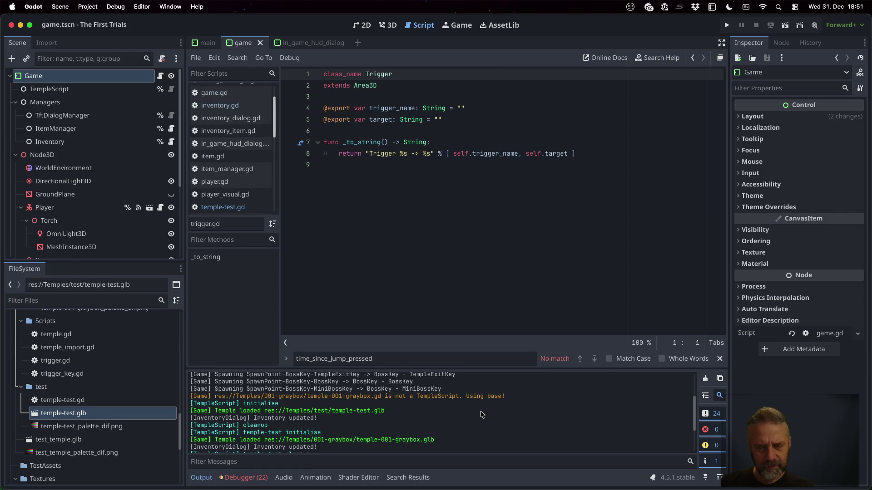
{"action": "scroll", "coordinate": [481, 413], "scroll_direction": "up", "scroll_amount": 2}
{"action": "scroll", "coordinate": [481, 414], "scroll_direction": "up", "scroll_amount": 3}
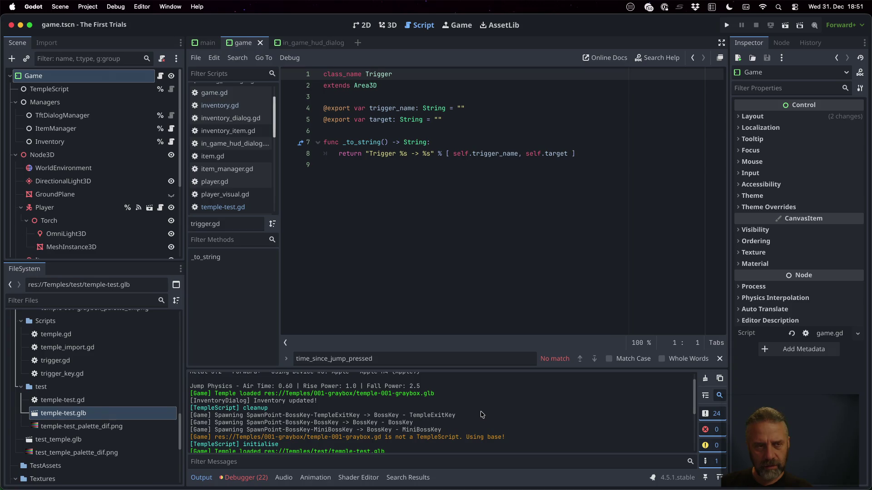
{"action": "key", "text": "super+Tab"}
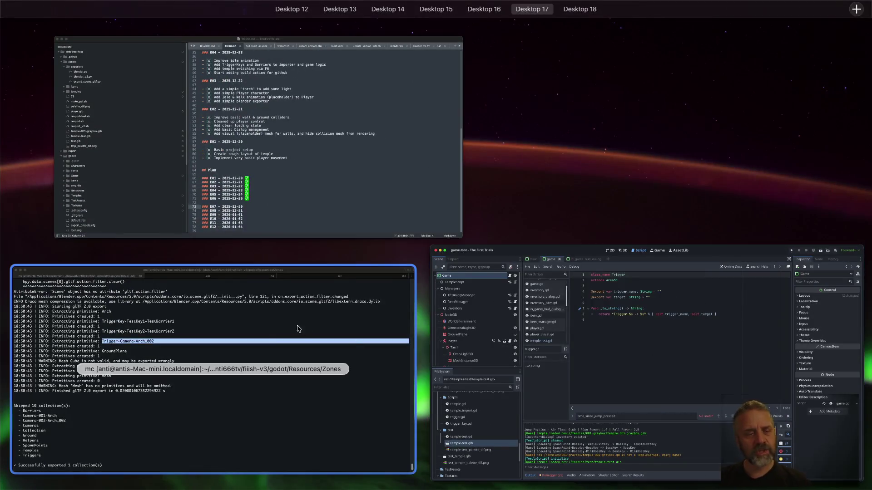
Rerun the export command on temples/001/temple-001-graybox.blend, then return to Godot
{"action": "key", "text": "Up"}
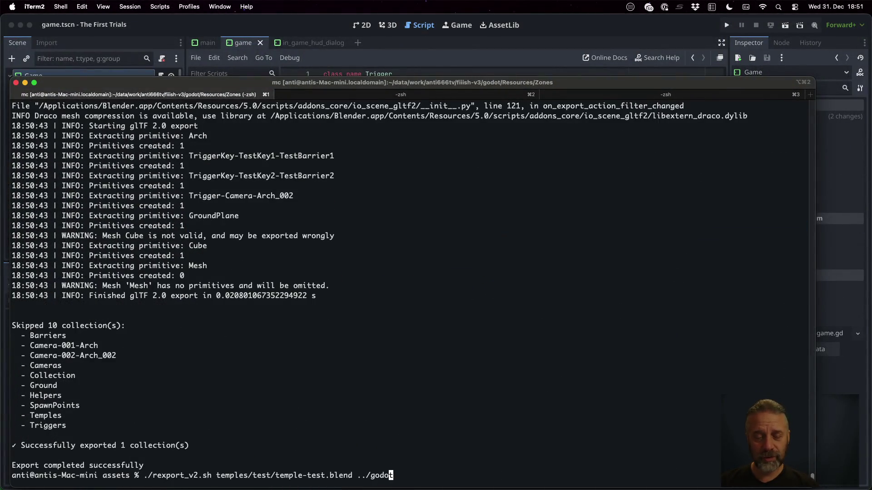
{"action": "key", "text": "alt+BackSpace"}
{"action": "key", "text": "alt+BackSpace"}
{"action": "key", "text": "alt+BackSpace"}
{"action": "key", "text": "alt+BackSpace"}
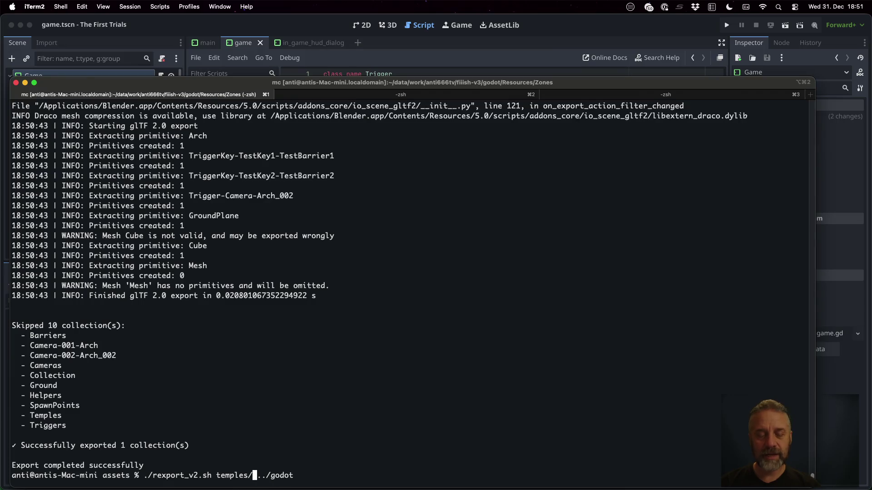
{"action": "type", "text": "001/"}
{"action": "key", "text": "Tab"}
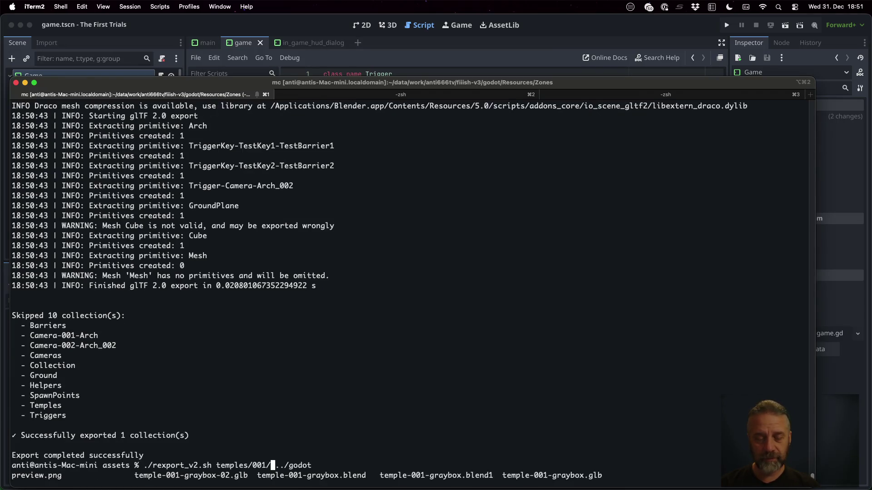
{"action": "type", "text": "te"}
{"action": "key", "text": "Tab"}
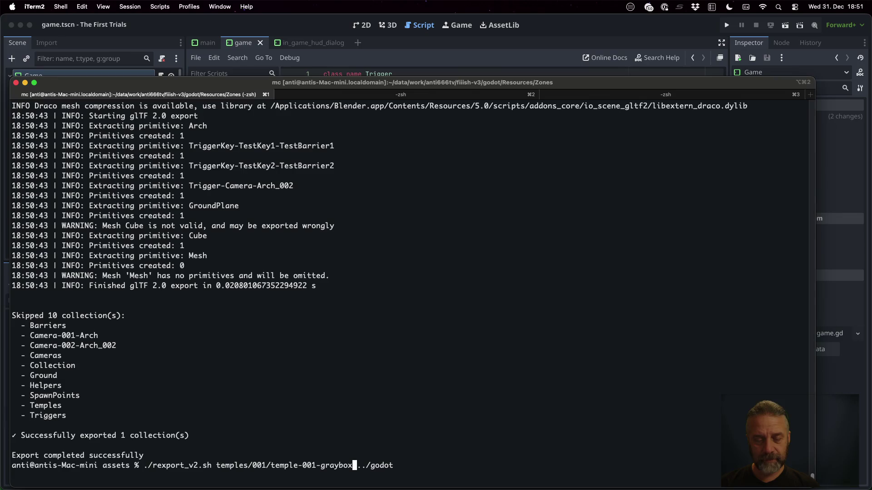
{"action": "type", "text": ".blend"}
{"action": "key", "text": "Return"}
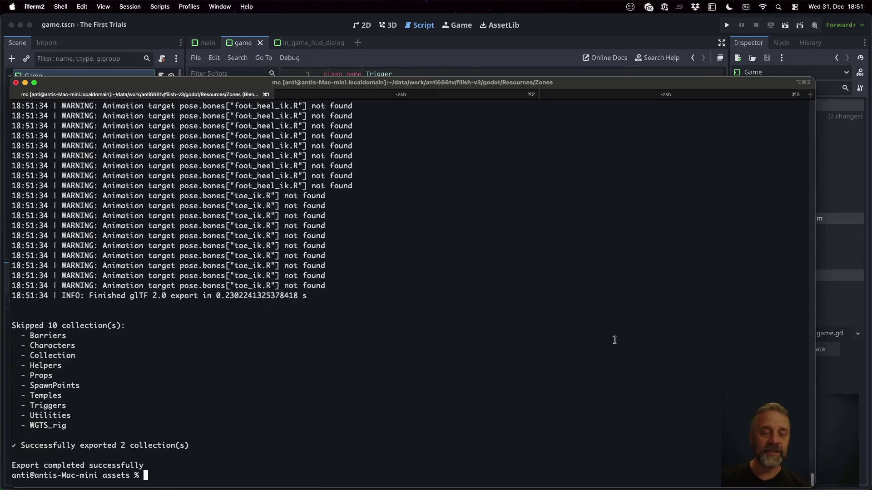
{"action": "left_click", "coordinate": [542, 32]}
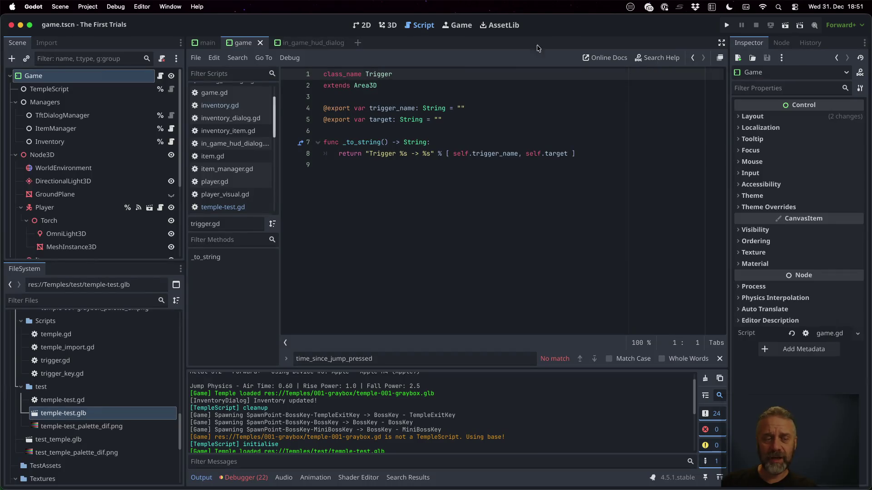
{"action": "scroll", "coordinate": [104, 408], "scroll_direction": "up", "scroll_amount": 2}
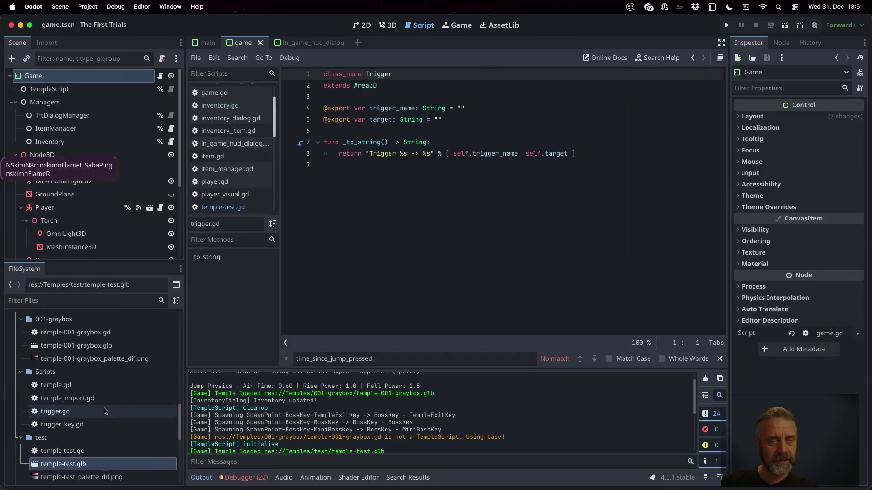
{"action": "scroll", "coordinate": [104, 411], "scroll_direction": "up", "scroll_amount": 1}
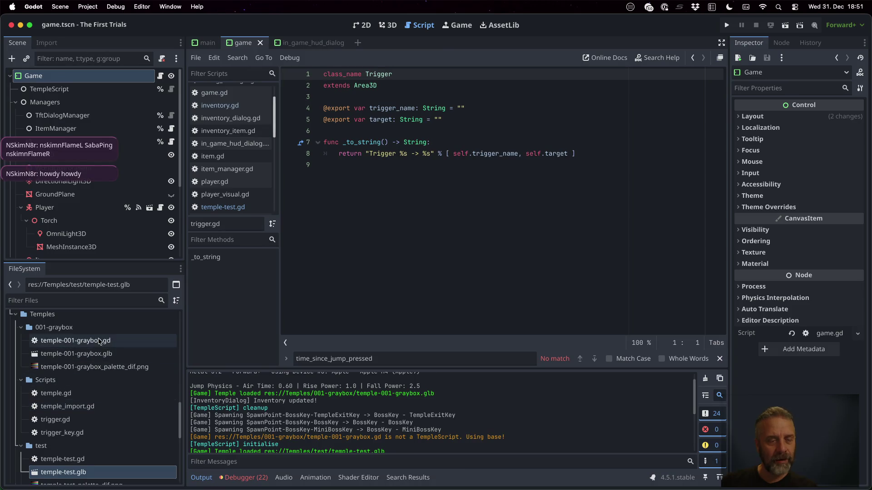
Reimport temple-001-graybox.glb and launch the game with F5
{"action": "right_click", "coordinate": [77, 354]}
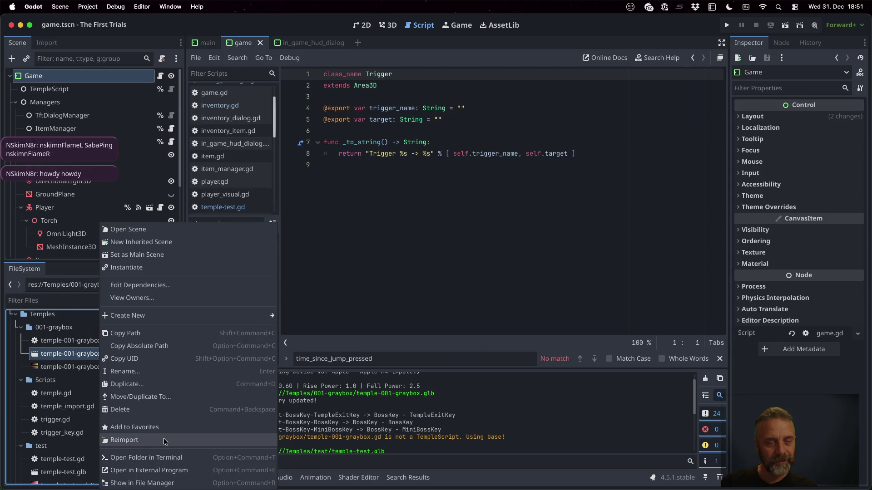
{"action": "left_click", "coordinate": [163, 440]}
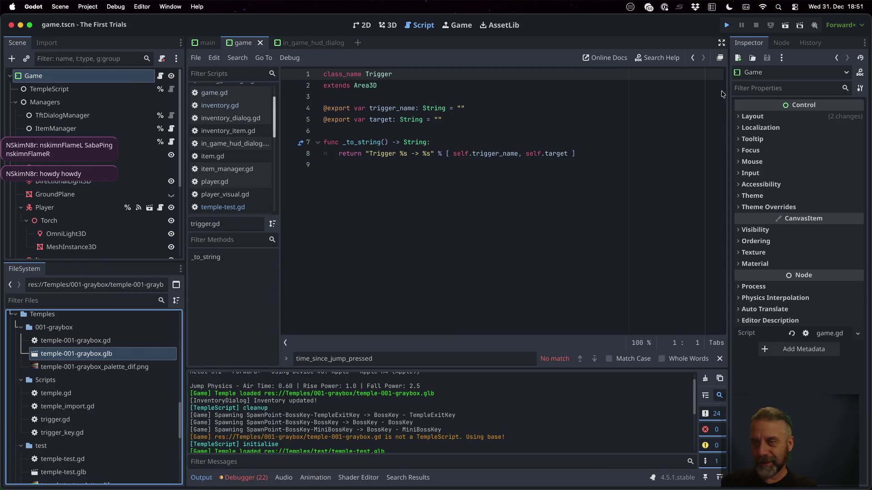
{"action": "key", "text": "F5"}
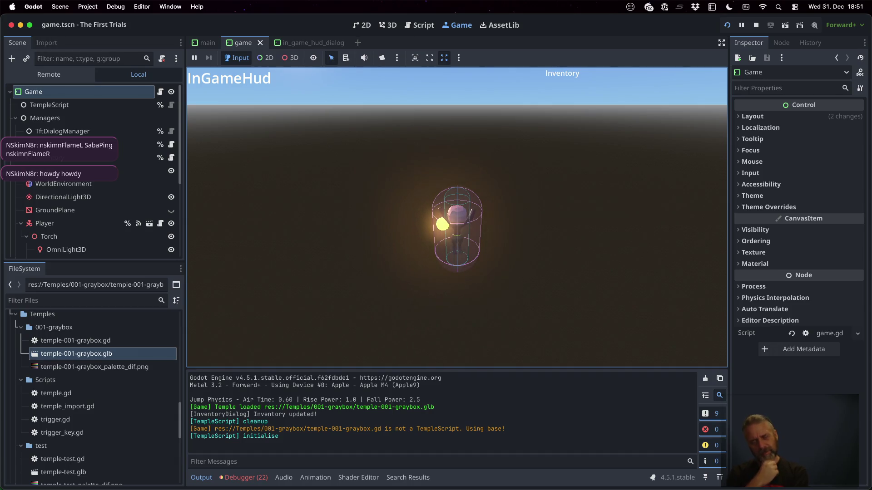
Toggle the running game between the test and graybox temples several times
{"action": "key", "text": "Return"}
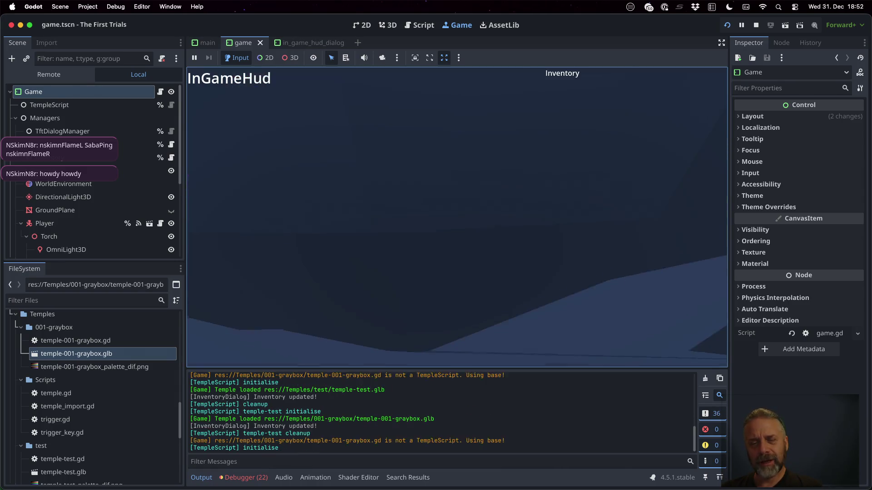
{"action": "key", "text": "Return"}
{"action": "key", "text": "Return"}
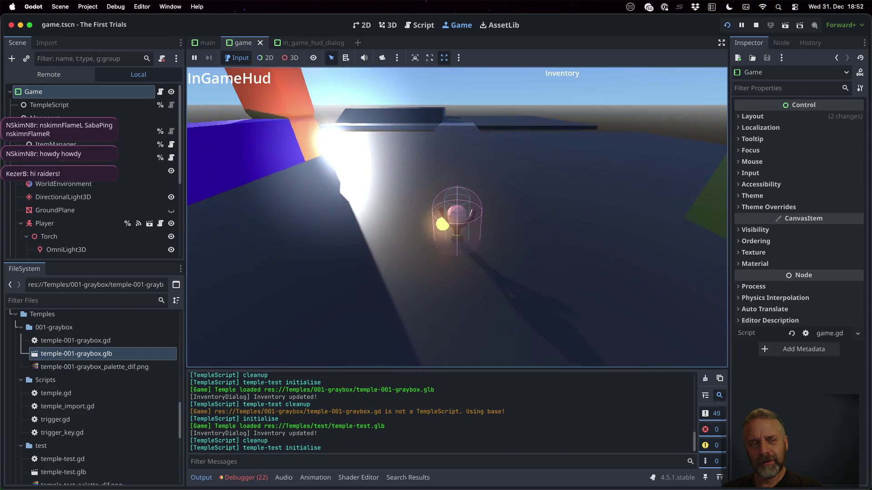
{"action": "key", "text": "Return"}
{"action": "key", "text": "Return"}
{"action": "key", "text": "Return"}
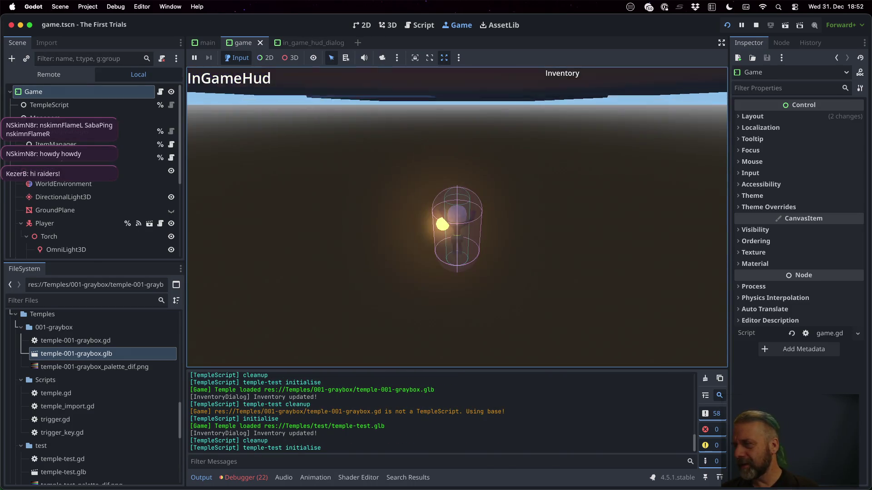
{"action": "key", "text": "Return"}
{"action": "key", "text": "Return"}
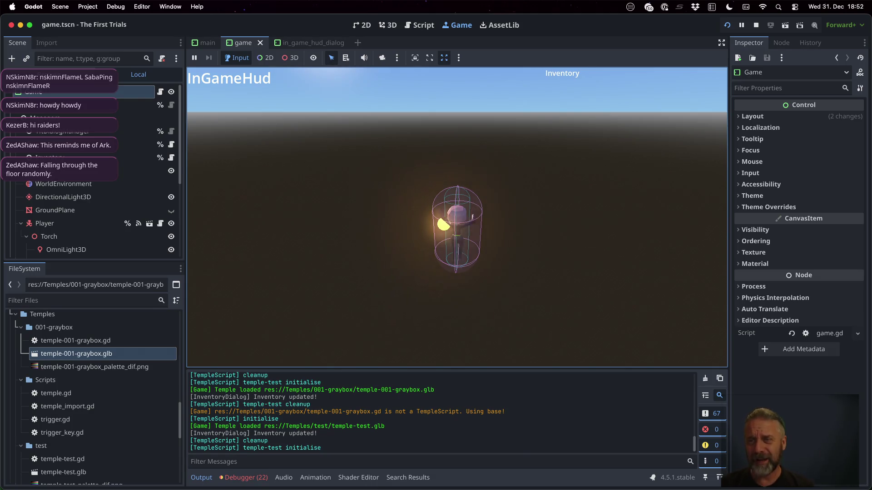
Stop the game and open the Temple-test node's scene in the editor
{"action": "left_click", "coordinate": [756, 25]}
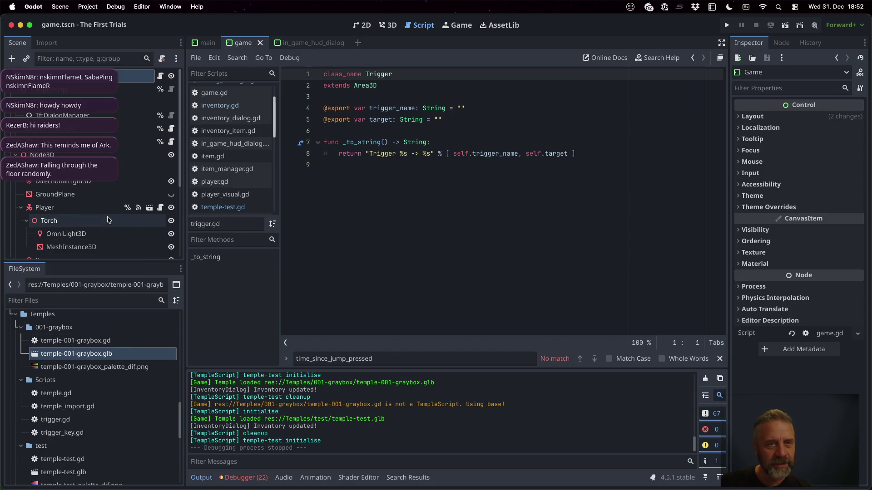
{"action": "left_click", "coordinate": [491, 165]}
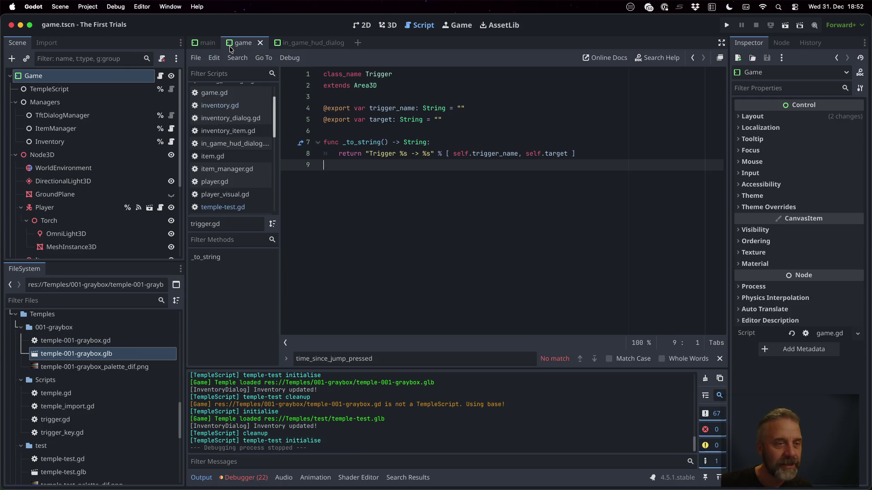
{"action": "scroll", "coordinate": [68, 205], "scroll_direction": "down", "scroll_amount": 5}
{"action": "scroll", "coordinate": [62, 198], "scroll_direction": "down", "scroll_amount": 4}
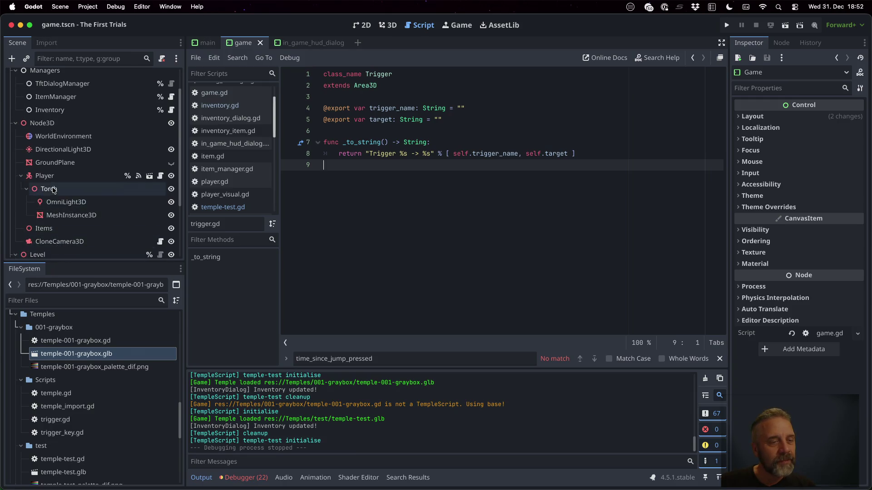
{"action": "left_click", "coordinate": [53, 184]}
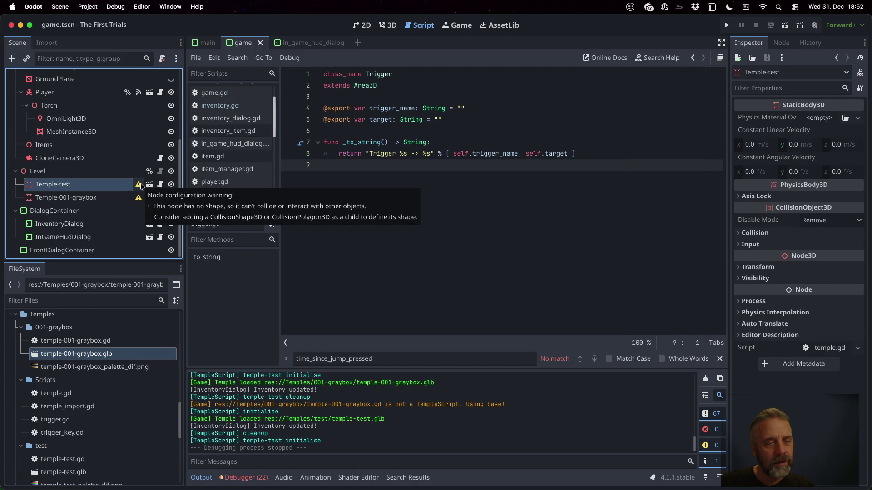
{"action": "left_click", "coordinate": [149, 185]}
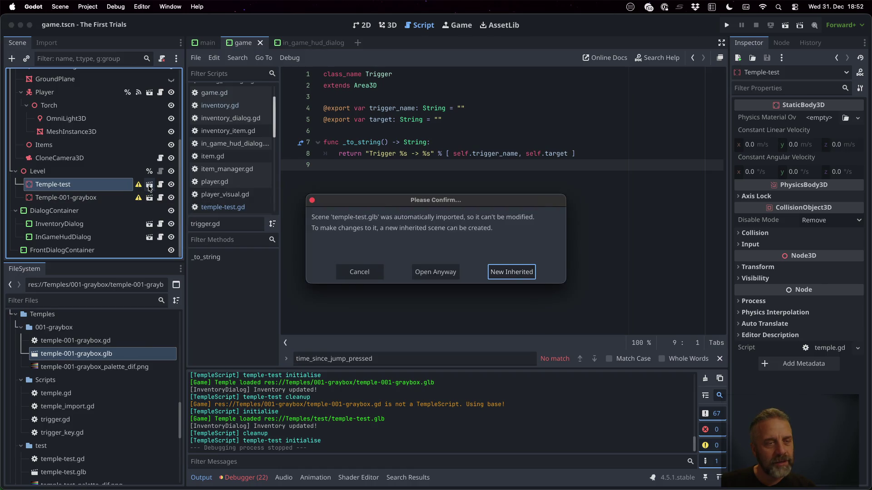
Open temple-test.glb anyway as its own scene in 3D and hide its GroundPlane mesh
{"action": "left_click", "coordinate": [435, 271]}
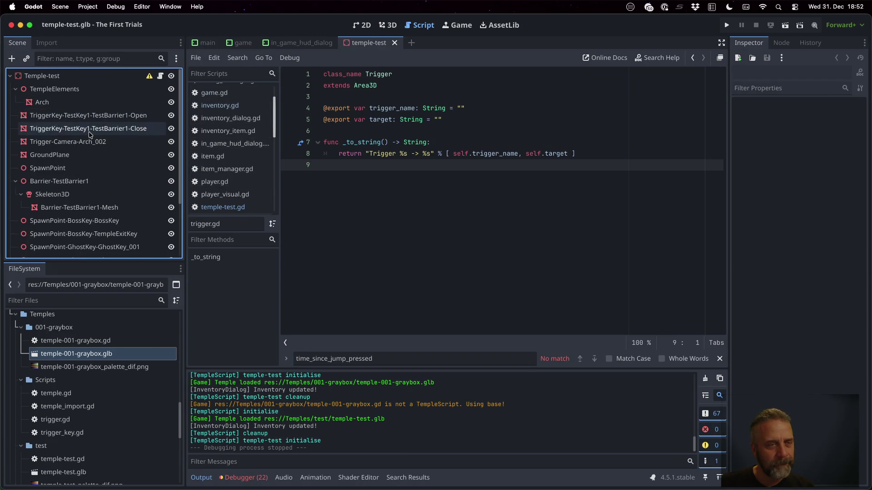
{"action": "left_click", "coordinate": [50, 155]}
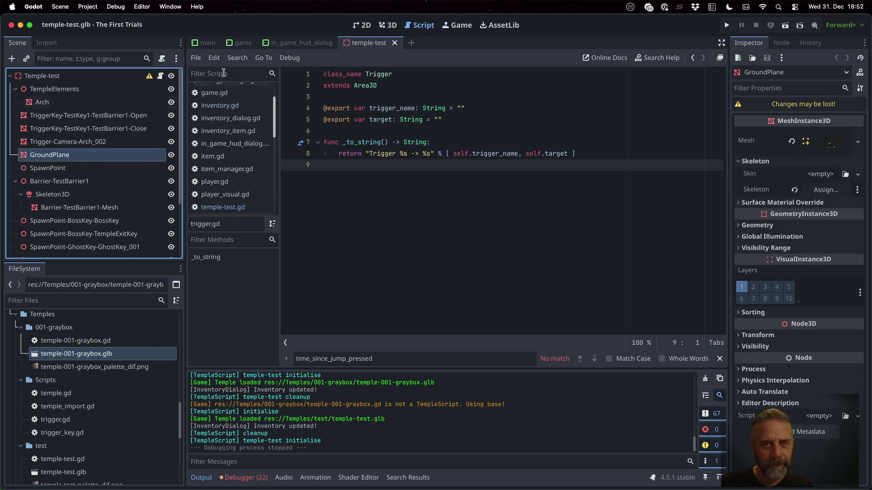
{"action": "left_click", "coordinate": [388, 24]}
{"action": "scroll", "coordinate": [494, 199], "scroll_direction": "down", "scroll_amount": 5}
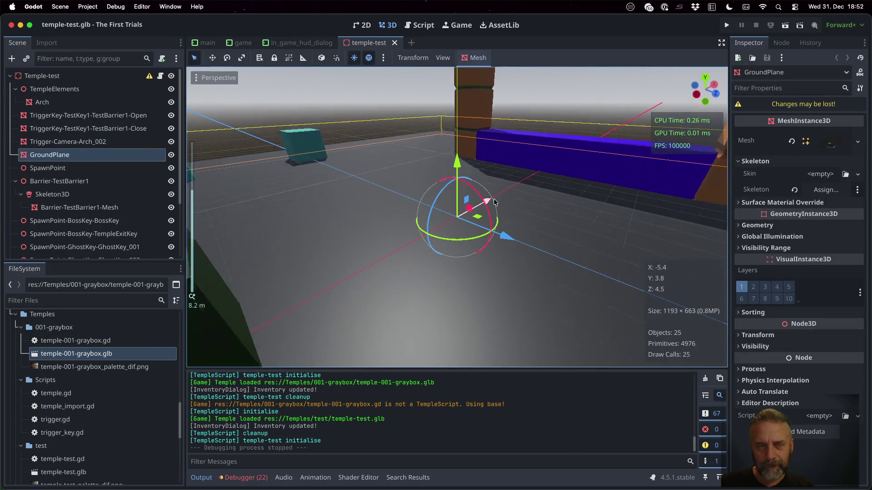
{"action": "scroll", "coordinate": [494, 198], "scroll_direction": "up", "scroll_amount": 10}
{"action": "scroll", "coordinate": [494, 199], "scroll_direction": "up", "scroll_amount": 5}
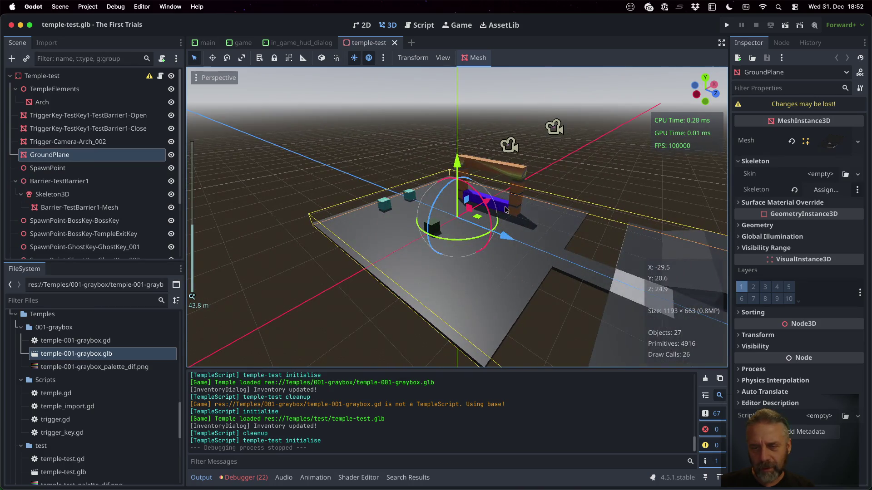
{"action": "left_click", "coordinate": [171, 155]}
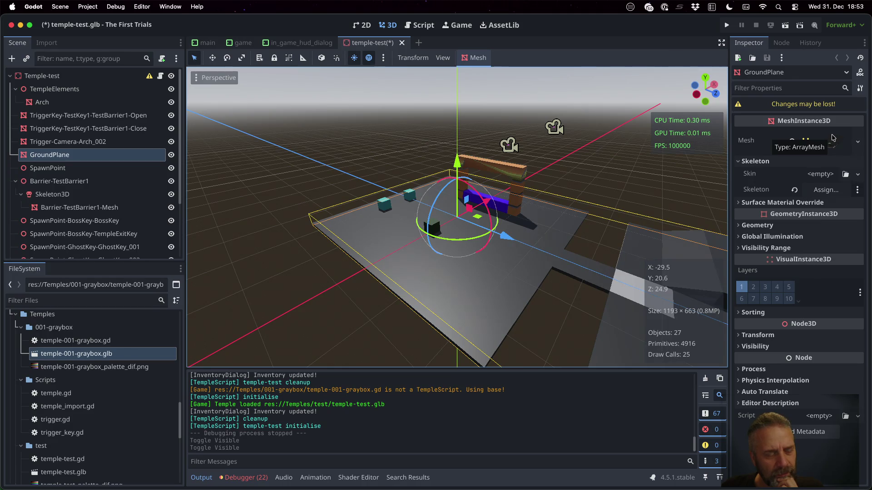
Reimport temple-001-graybox.glb, then switch over to Sublime Merge
{"action": "right_click", "coordinate": [128, 353]}
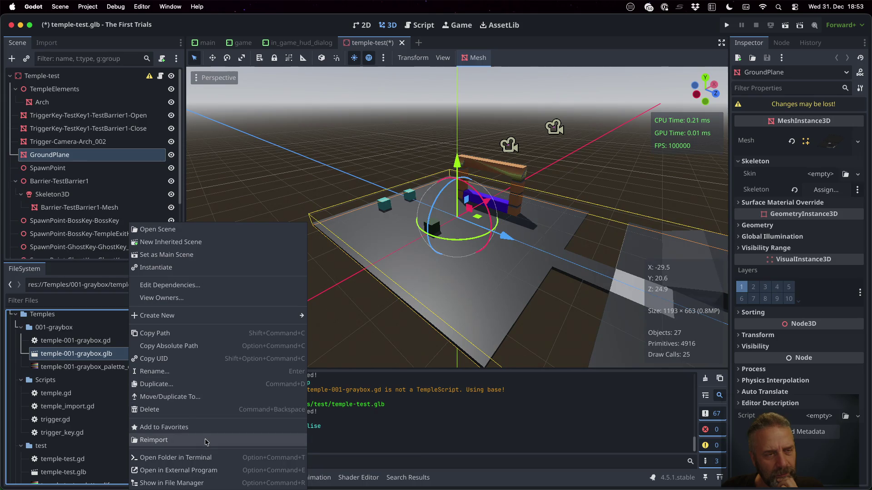
{"action": "left_click", "coordinate": [206, 441]}
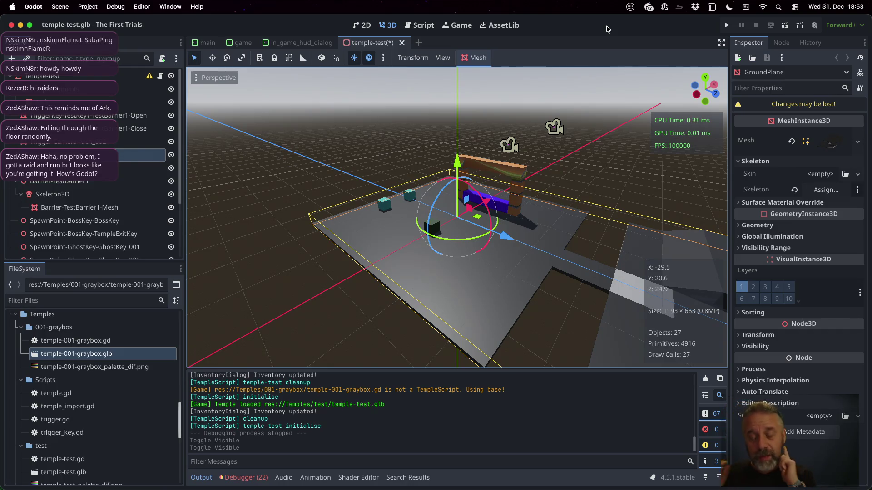
{"action": "key", "text": "super+Tab"}
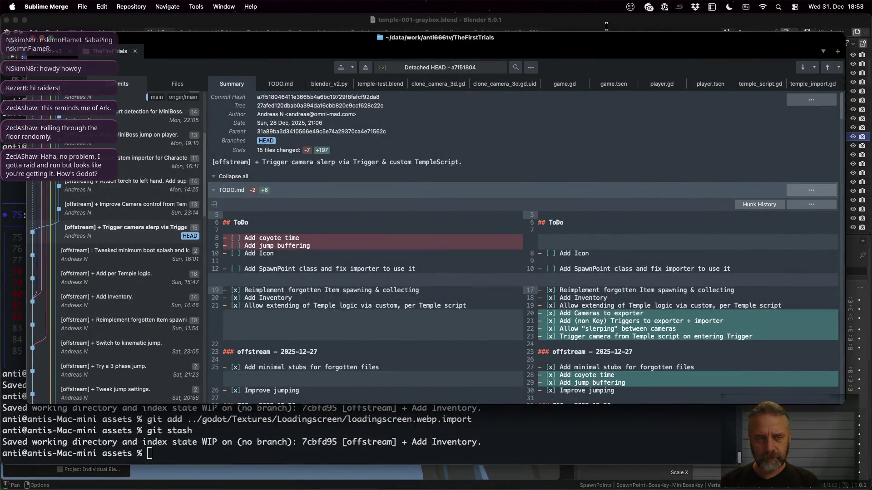
Check out the 'Tweaked minimum boot splash' commit, then return to Godot
{"action": "left_click", "coordinate": [143, 258]}
{"action": "right_click", "coordinate": [142, 258]}
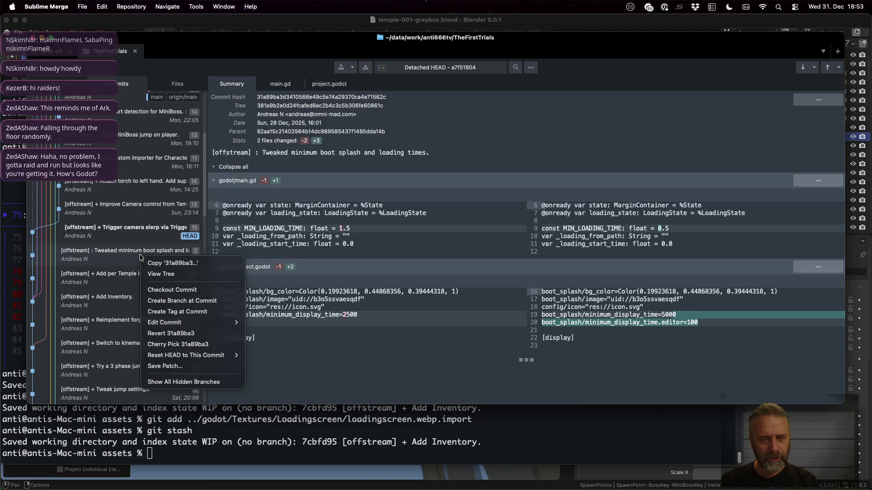
{"action": "left_click", "coordinate": [173, 291]}
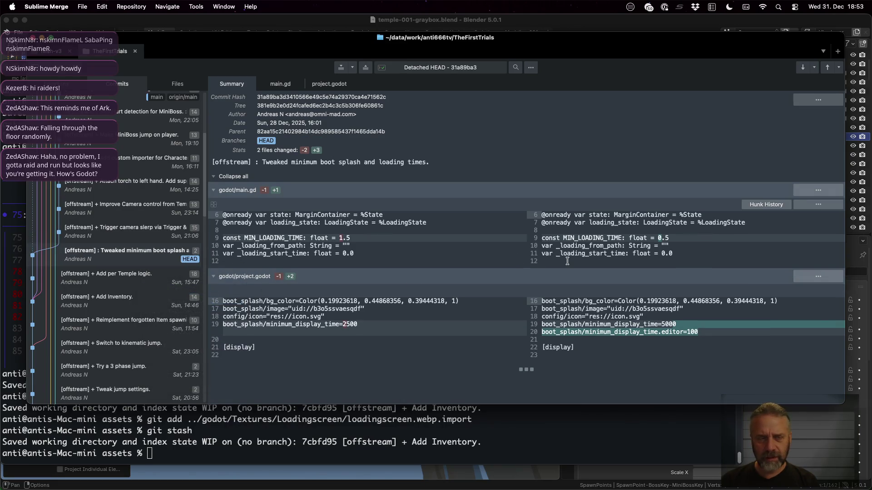
{"action": "key", "text": "super+Tab"}
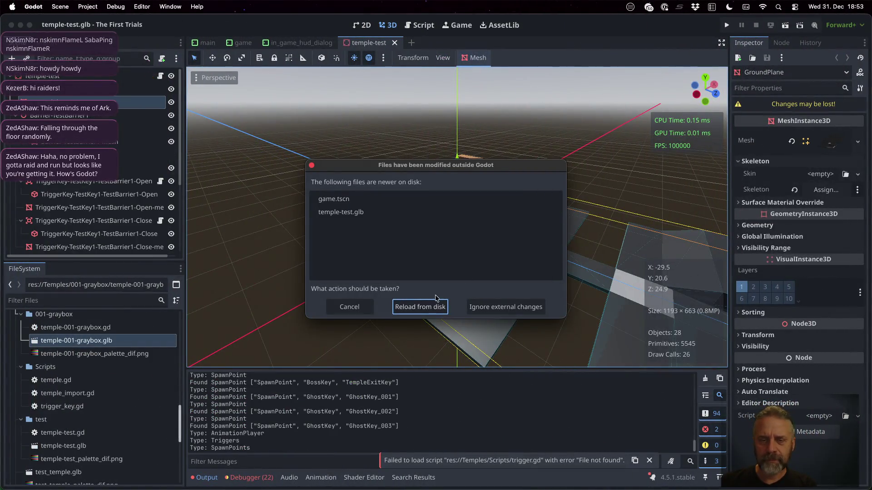
Reload the files changed on disk, run the game, and open temple-test.glb anyway
{"action": "left_click", "coordinate": [414, 306]}
{"action": "left_click", "coordinate": [727, 25]}
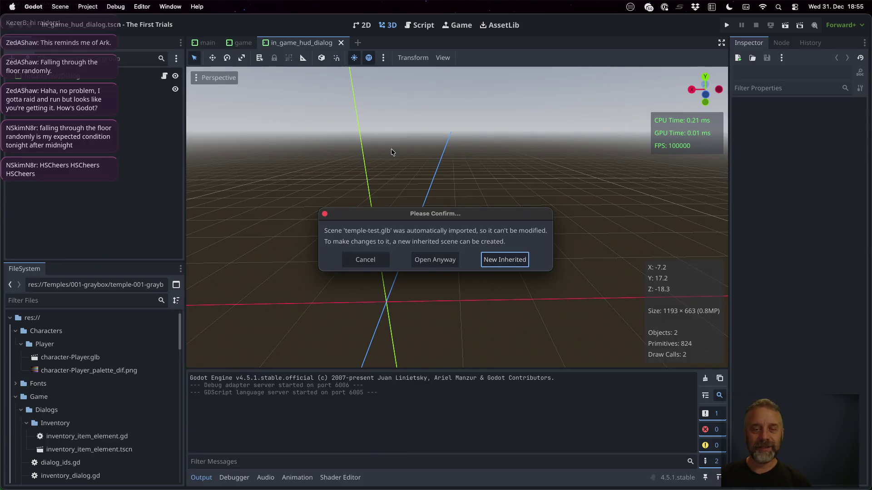
{"action": "left_click", "coordinate": [448, 262]}
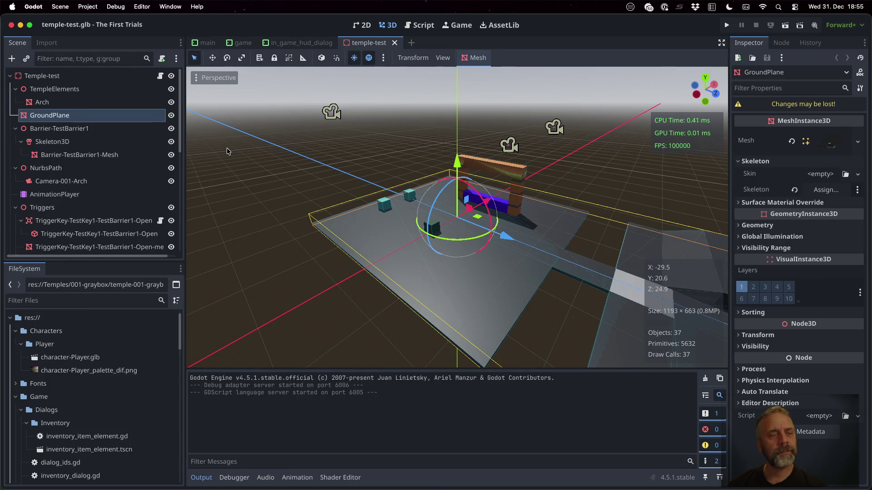
{"action": "scroll", "coordinate": [81, 156], "scroll_direction": "down", "scroll_amount": 3}
{"action": "scroll", "coordinate": [109, 191], "scroll_direction": "down", "scroll_amount": 3}
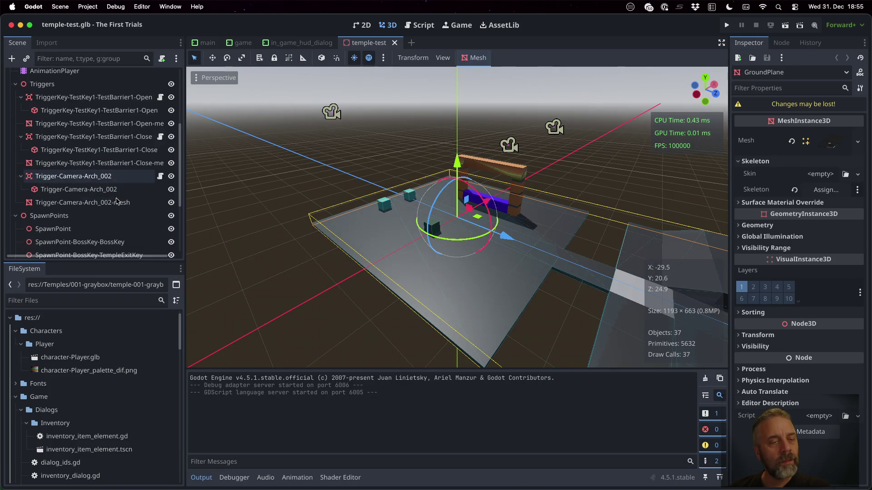
{"action": "scroll", "coordinate": [113, 197], "scroll_direction": "down", "scroll_amount": 3}
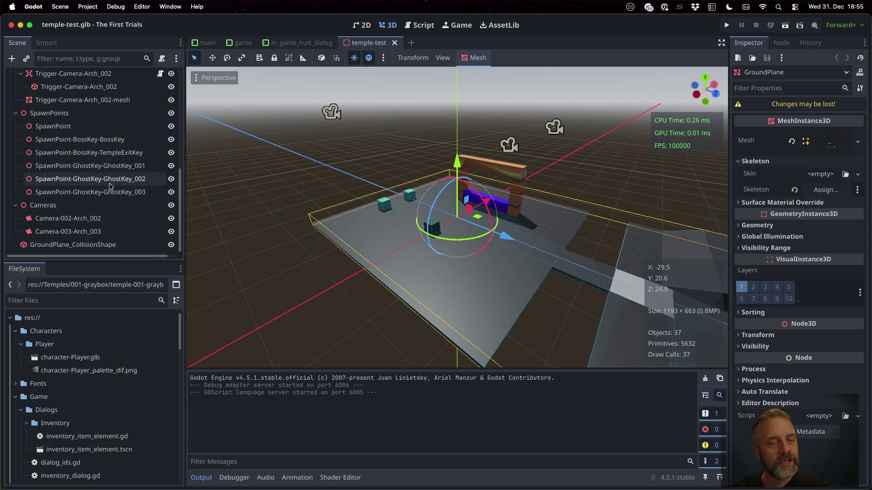
Select GroundPlane_CollisionShape and run the game into the test temple
{"action": "left_click", "coordinate": [106, 245]}
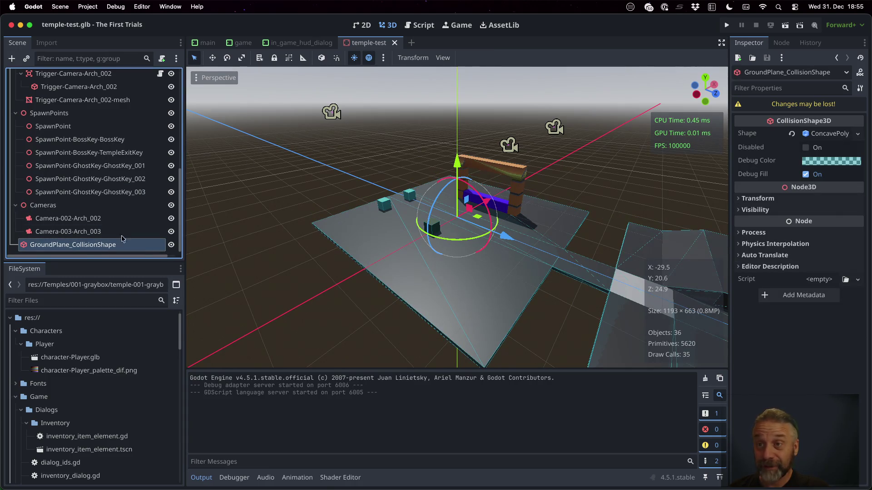
{"action": "left_click", "coordinate": [726, 25]}
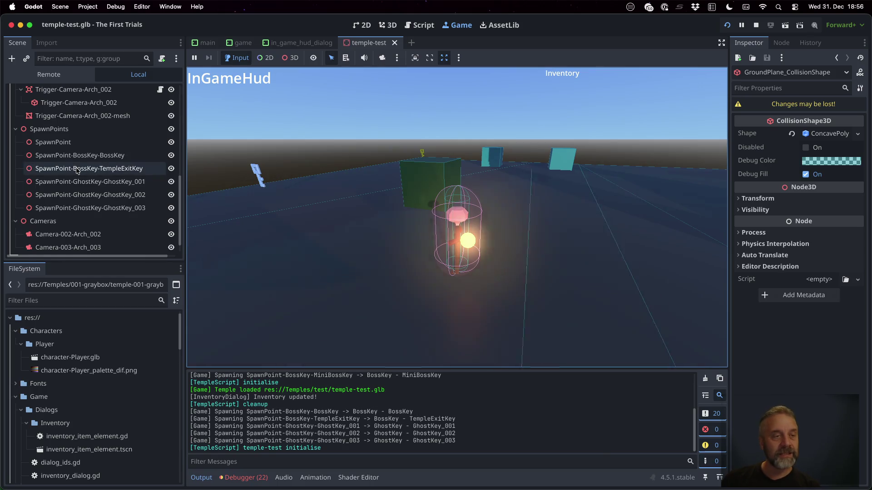
{"action": "scroll", "coordinate": [91, 137], "scroll_direction": "up", "scroll_amount": 2}
Inspect the Trigger-Camera-Arch_002 node in the Remote tree, then stop the running game
{"action": "left_click", "coordinate": [92, 139]}
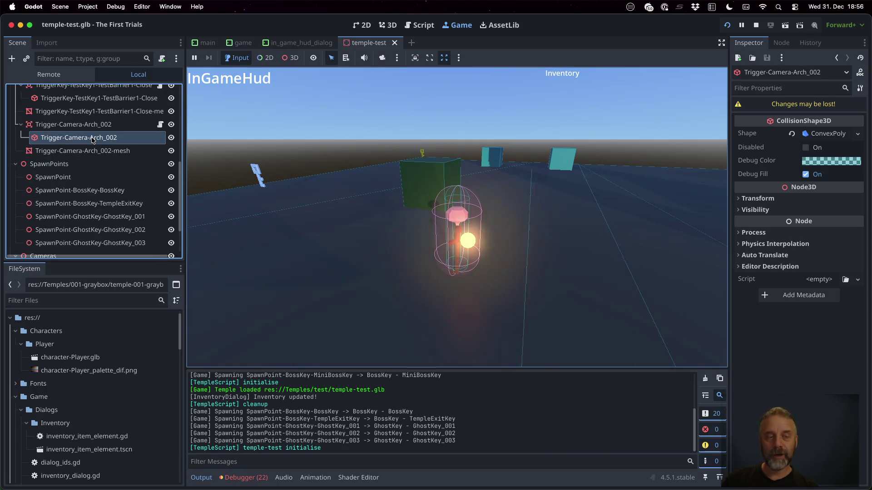
{"action": "scroll", "coordinate": [92, 139], "scroll_direction": "down", "scroll_amount": 2}
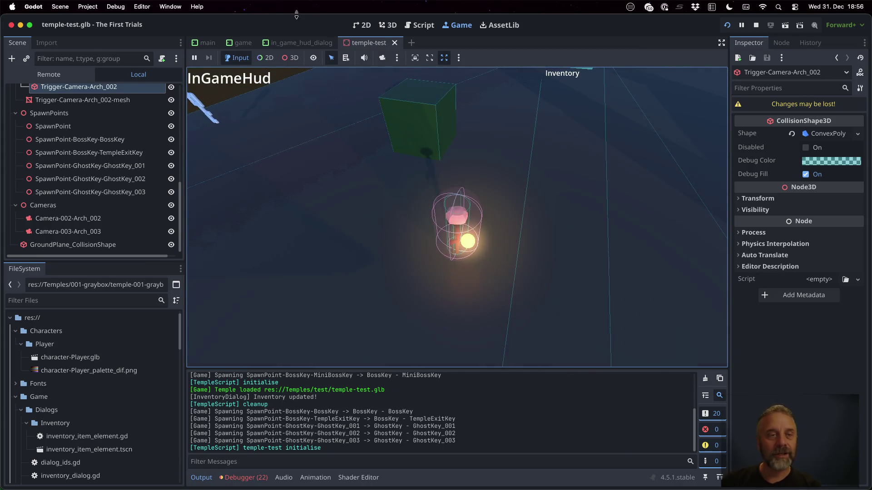
{"action": "left_click", "coordinate": [755, 26]}
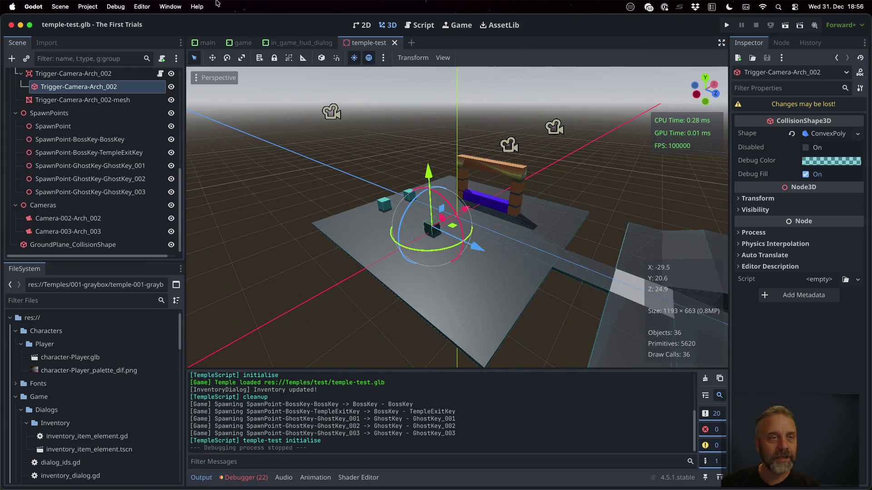
Enable Debug > Visible Collision Shapes and run the game again
{"action": "left_click", "coordinate": [116, 6]}
{"action": "left_click", "coordinate": [144, 50]}
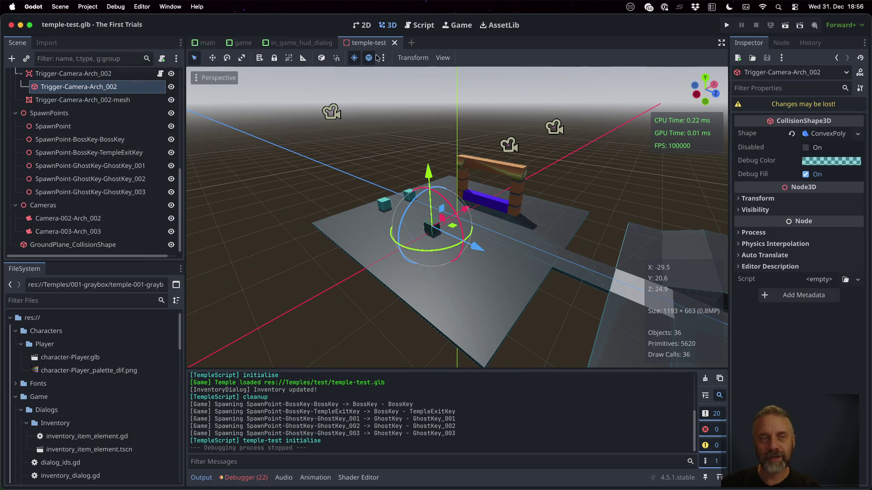
{"action": "left_click", "coordinate": [727, 25]}
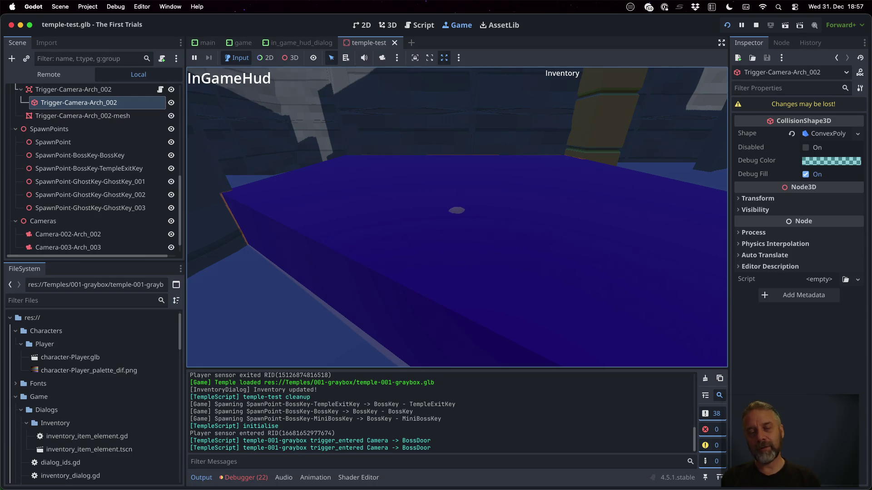
Walk the player through the graybox temple's trigger volumes and corridor to pick up the MiniBossKey
{"action": "key", "text": "w"}
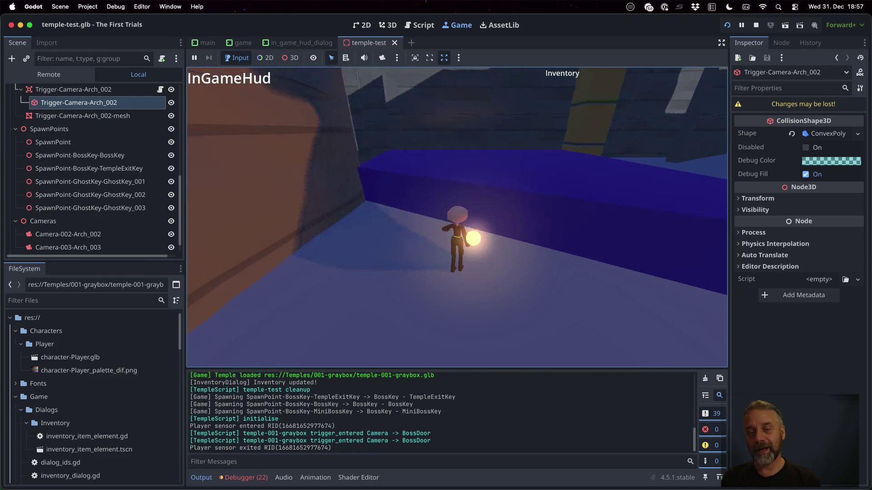
{"action": "key", "text": "s"}
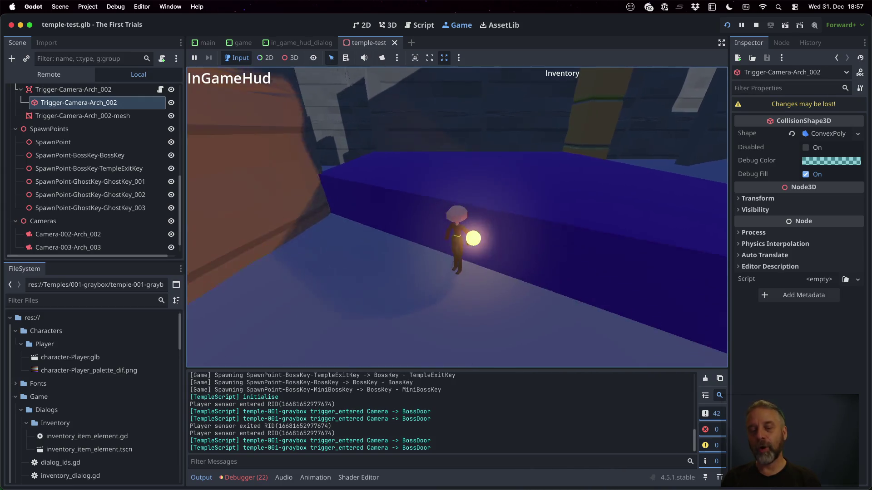
{"action": "key", "text": "w"}
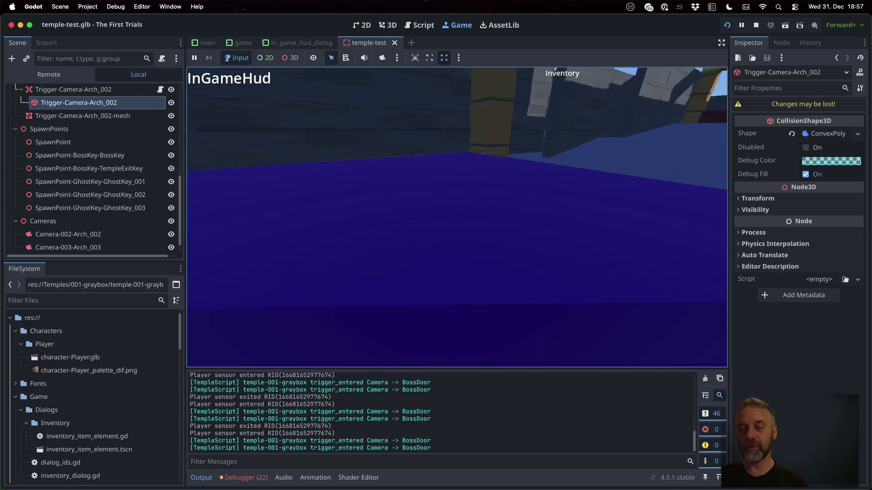
{"action": "key", "text": "s"}
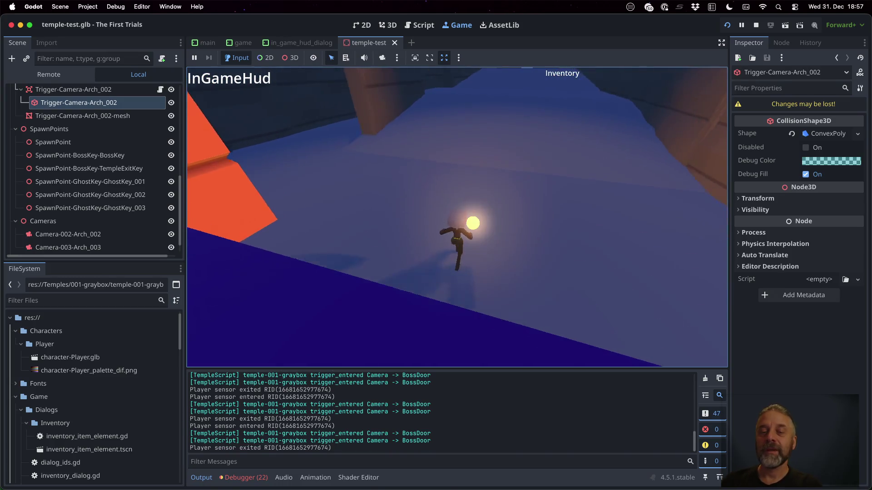
{"action": "key", "text": "a"}
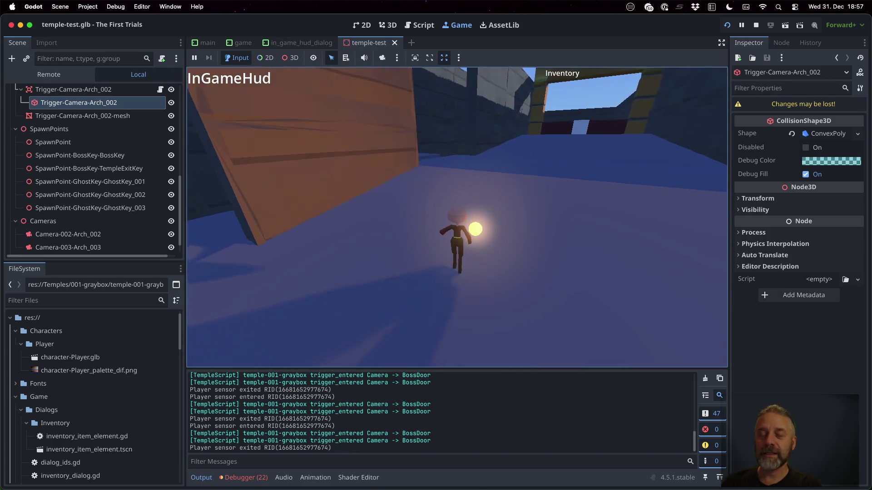
{"action": "key", "text": "w"}
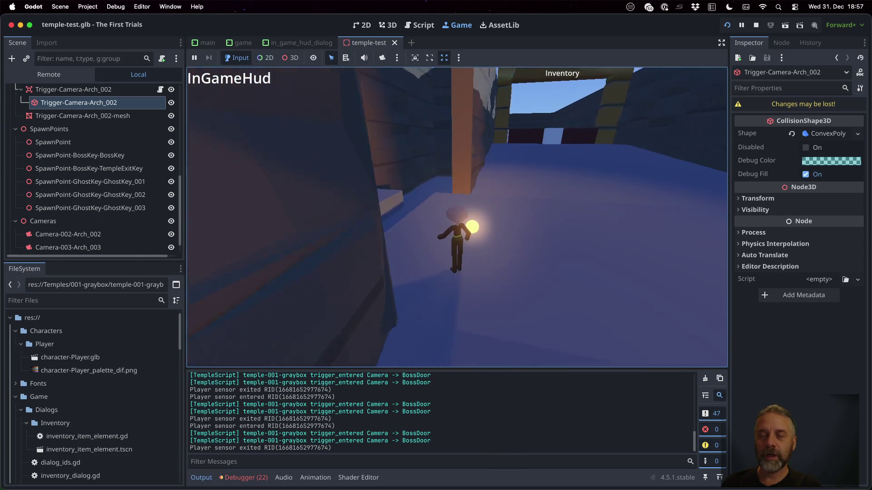
{"action": "key", "text": "w"}
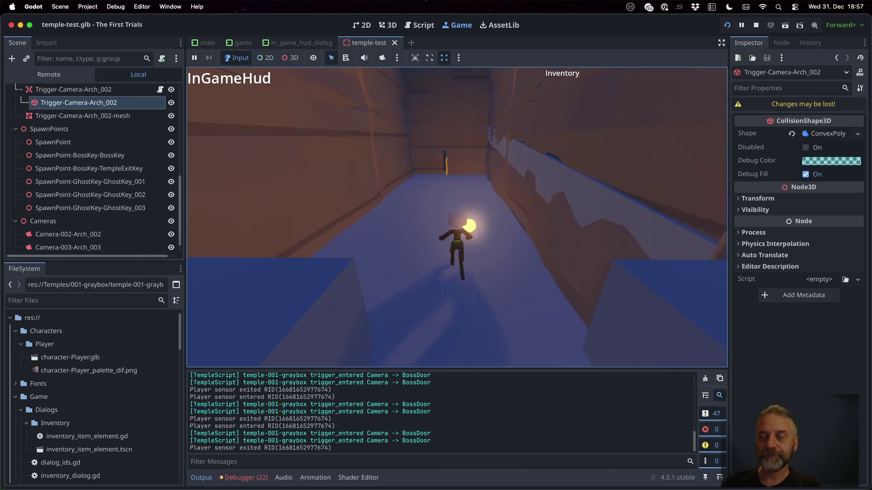
{"action": "key", "text": "w"}
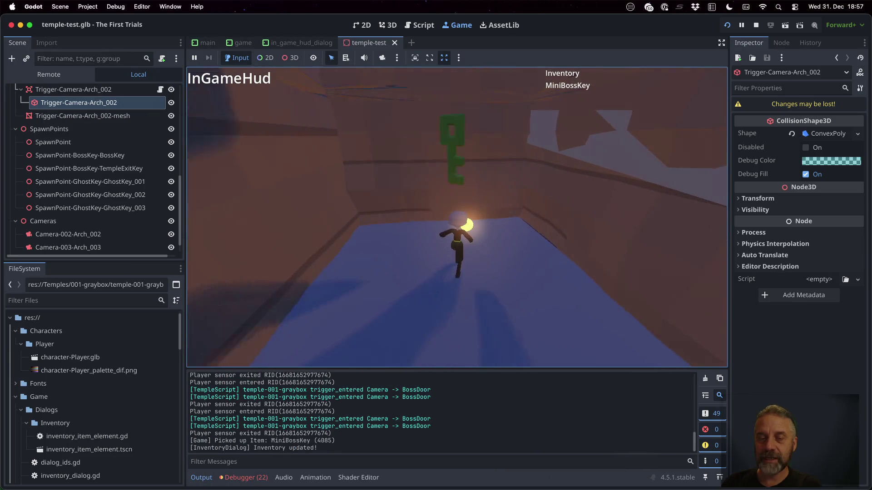
{"action": "key", "text": "w"}
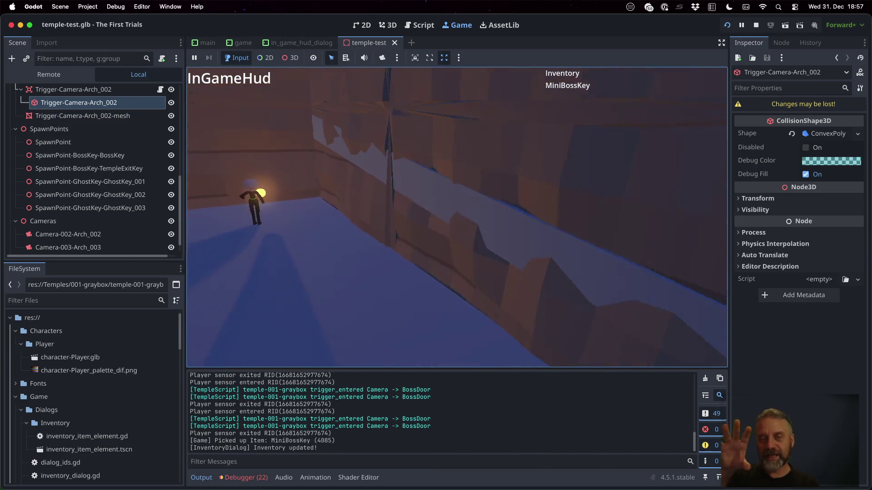
{"action": "key", "text": "w"}
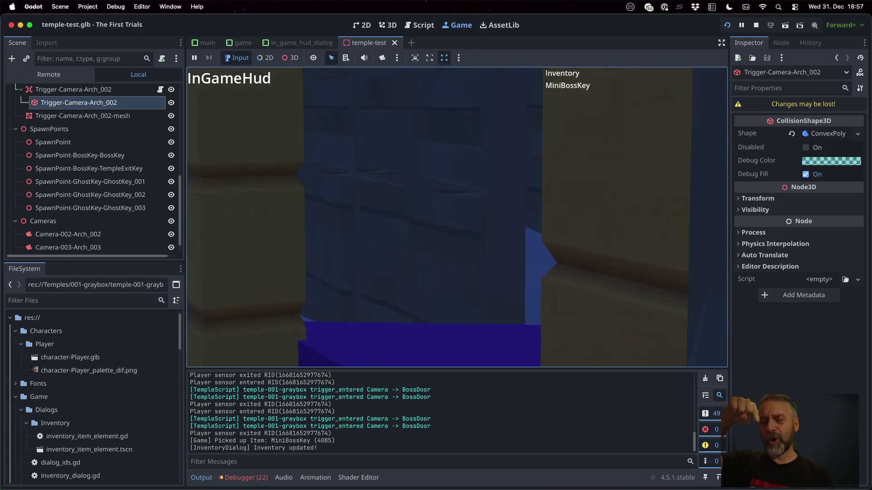
{"action": "key", "text": "w"}
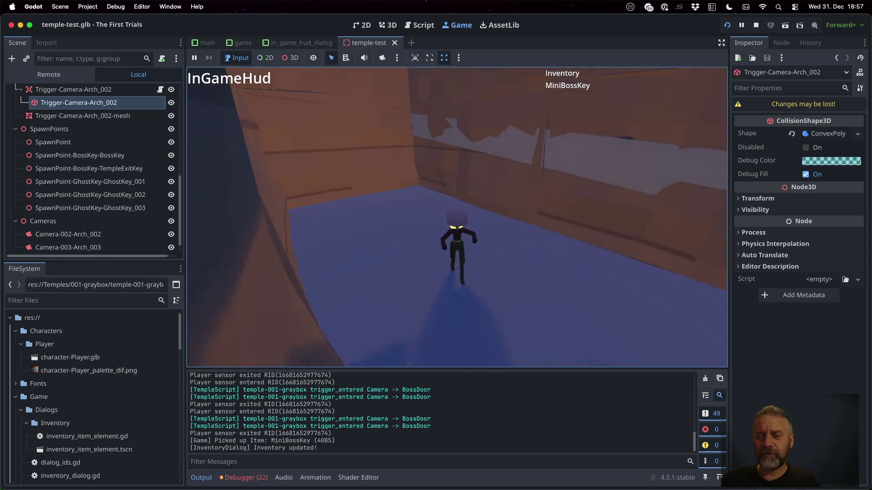
Walk through the test temple's Arch_002 trigger toward the green cube, then stop the game and switch to game.tscn
{"action": "key", "text": "w"}
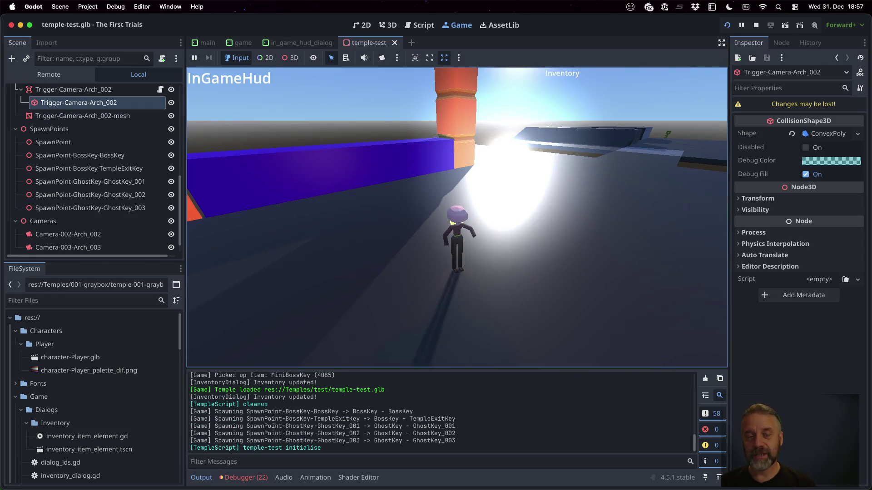
{"action": "key", "text": "w"}
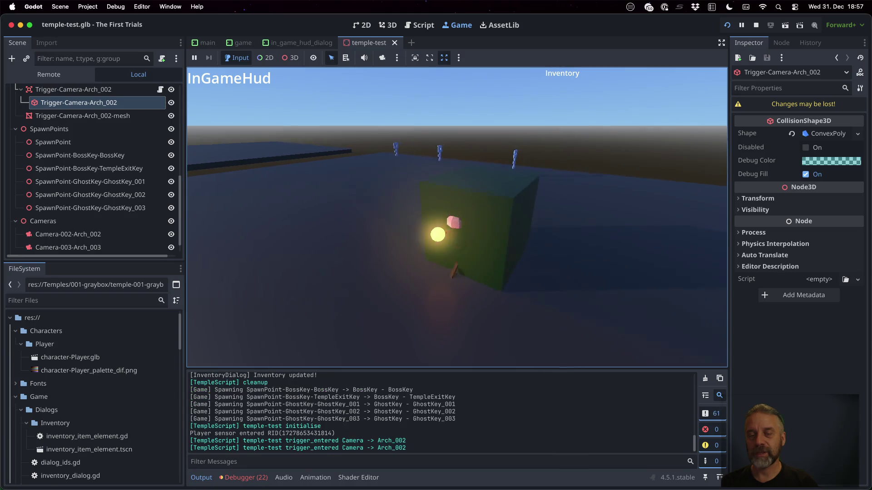
{"action": "key", "text": "w"}
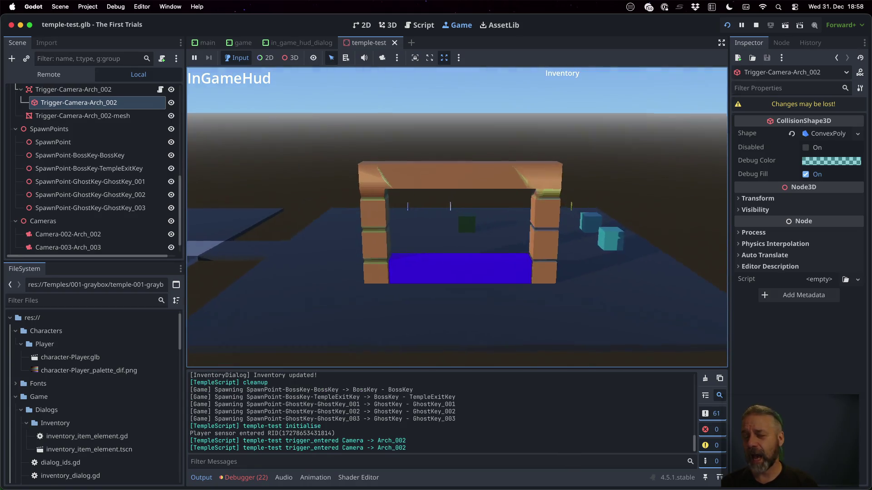
{"action": "key", "text": "w"}
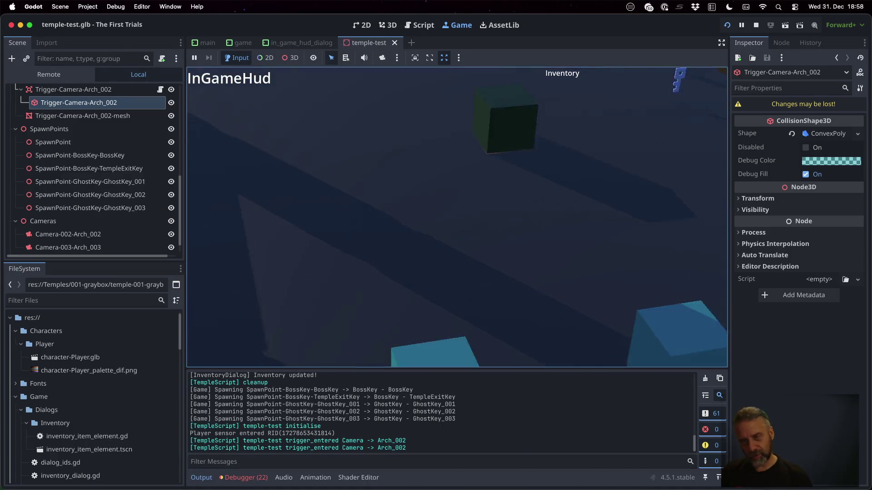
{"action": "key", "text": "w"}
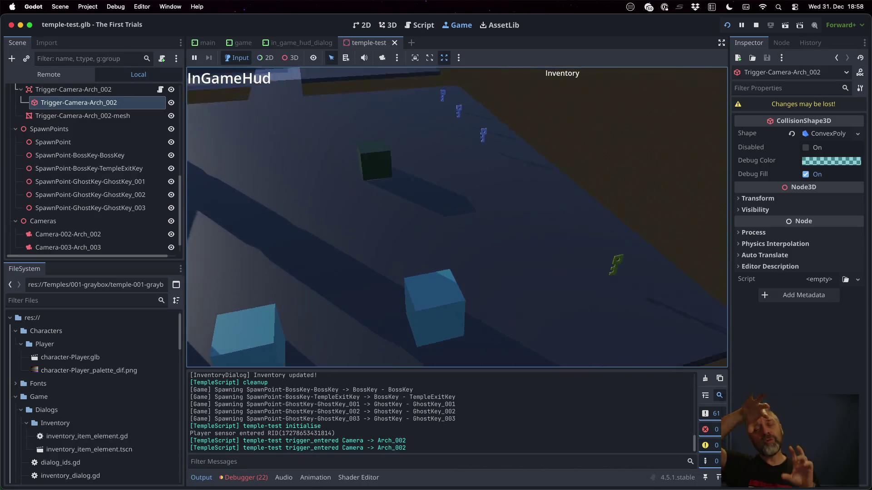
{"action": "key", "text": "w"}
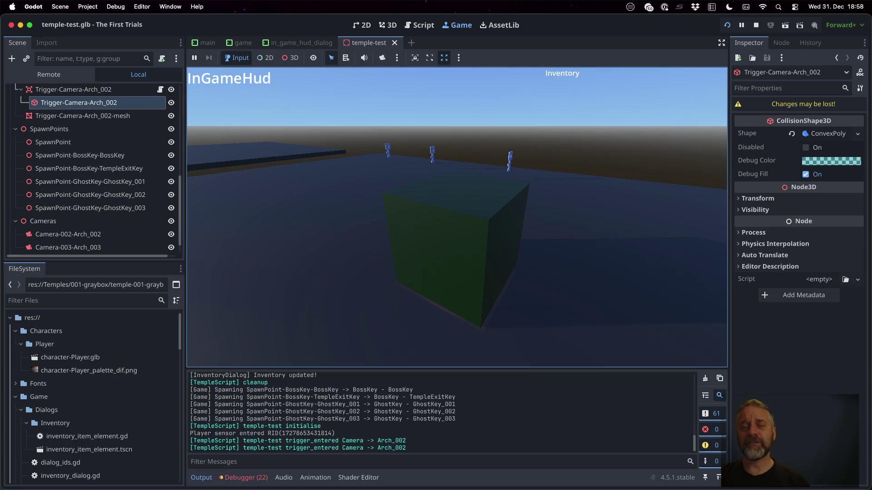
{"action": "key", "text": "w"}
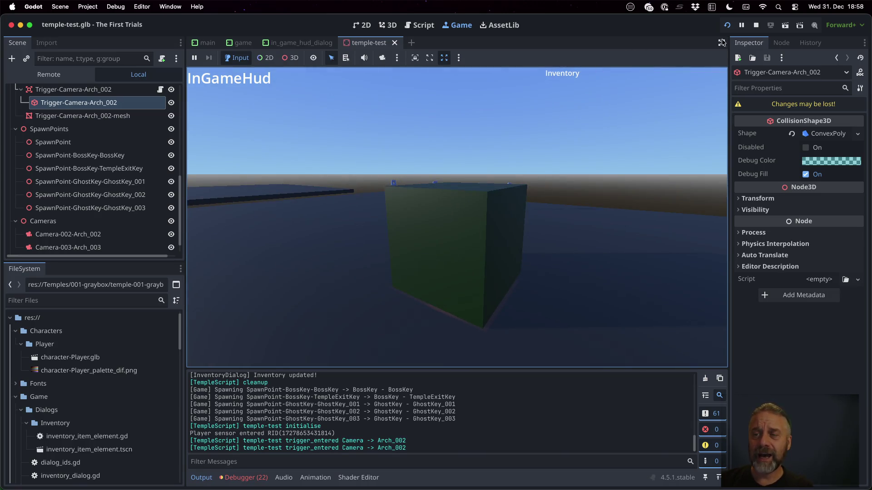
{"action": "left_click", "coordinate": [755, 25]}
{"action": "left_click", "coordinate": [244, 42]}
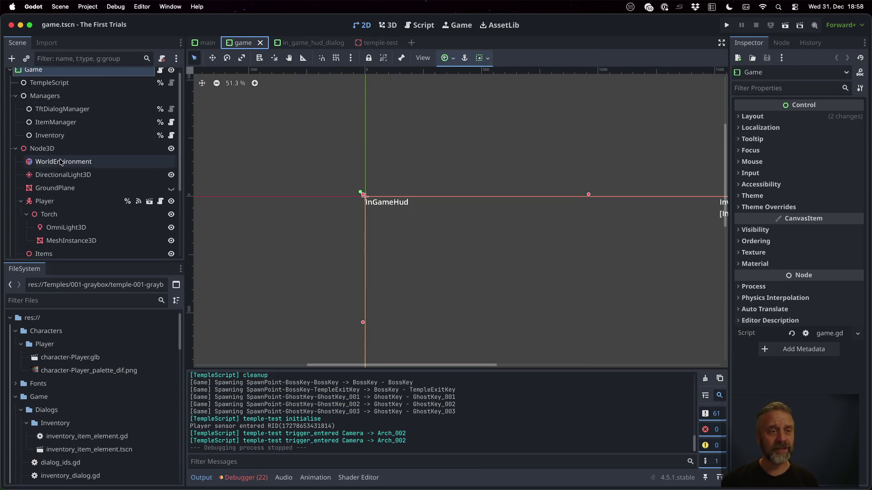
{"action": "scroll", "coordinate": [60, 162], "scroll_direction": "down", "scroll_amount": 5}
Select the CloneCamera3D node to view its camera settings, then switch to Sublime Merge
{"action": "left_click", "coordinate": [60, 160]}
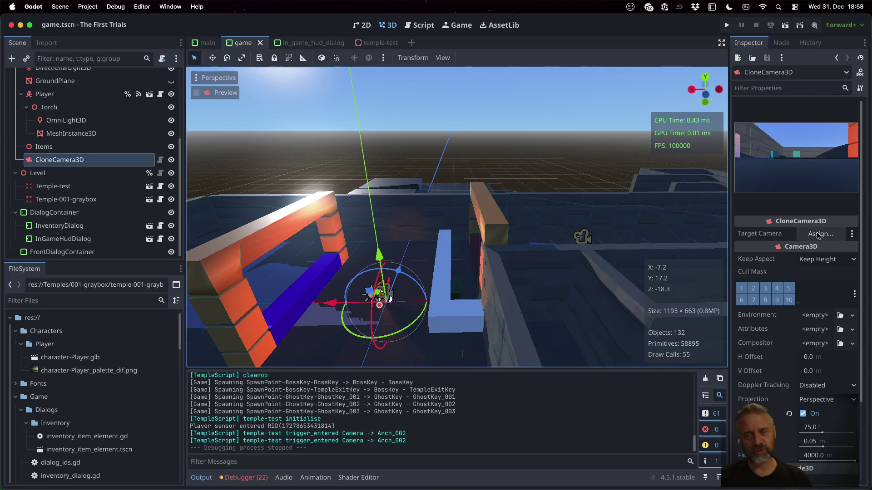
{"action": "key", "text": "super+Tab"}
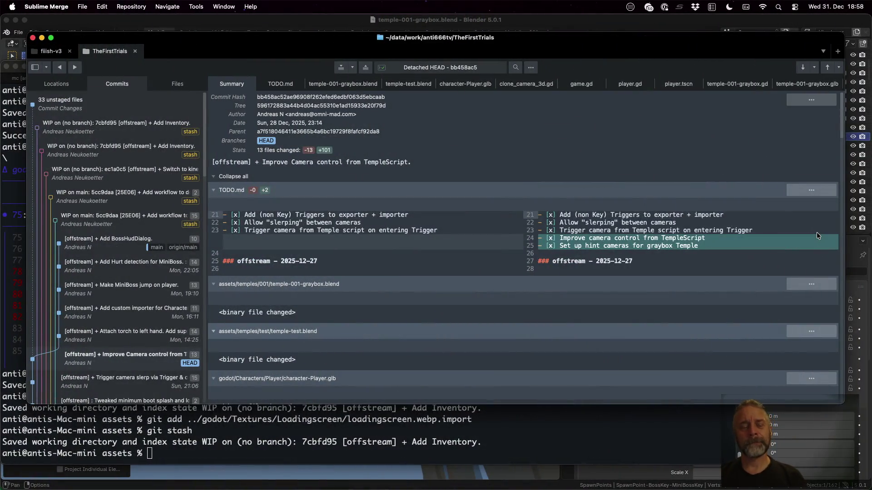
{"action": "scroll", "coordinate": [120, 273], "scroll_direction": "down", "scroll_amount": 5}
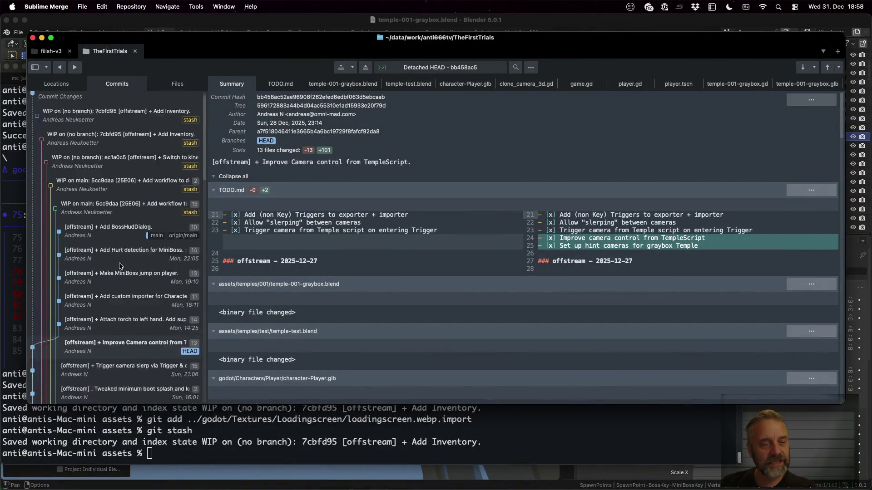
{"action": "scroll", "coordinate": [120, 282], "scroll_direction": "down", "scroll_amount": 5}
{"action": "scroll", "coordinate": [439, 275], "scroll_direction": "down", "scroll_amount": 3}
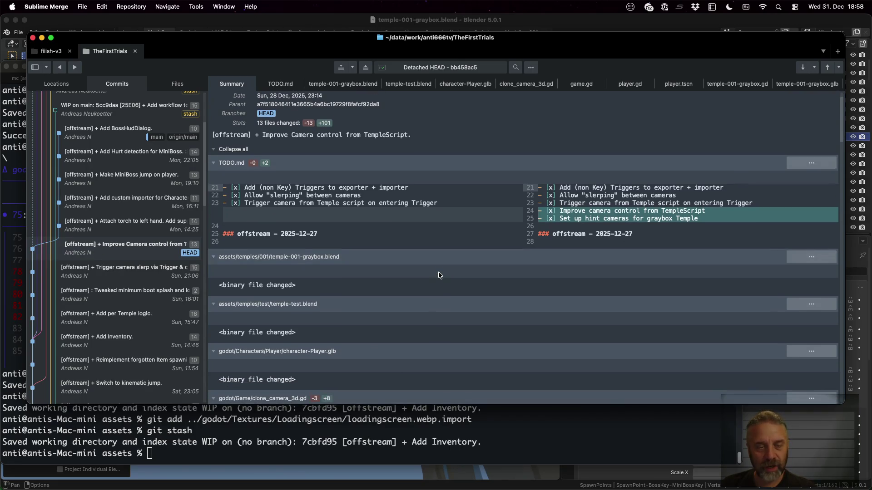
{"action": "scroll", "coordinate": [438, 275], "scroll_direction": "down", "scroll_amount": 2}
{"action": "scroll", "coordinate": [323, 230], "scroll_direction": "down", "scroll_amount": 3}
{"action": "scroll", "coordinate": [323, 229], "scroll_direction": "down", "scroll_amount": 3}
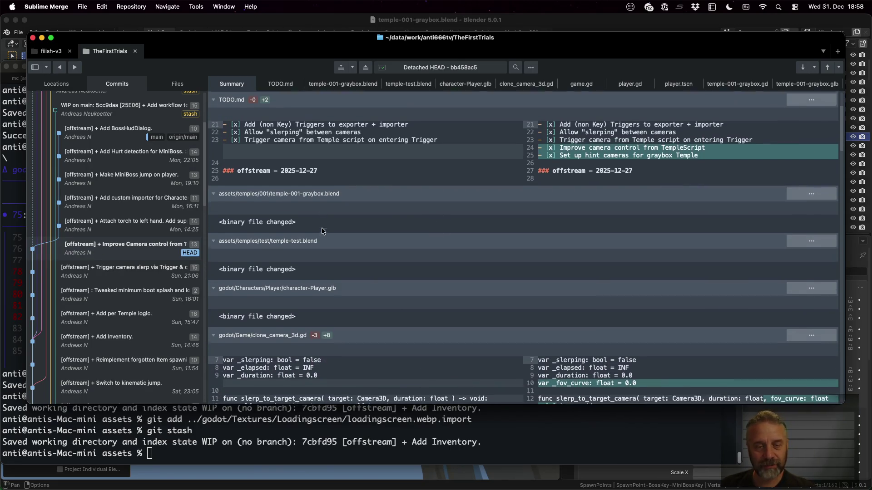
{"action": "scroll", "coordinate": [325, 206], "scroll_direction": "down", "scroll_amount": 2}
{"action": "scroll", "coordinate": [381, 218], "scroll_direction": "down", "scroll_amount": 3}
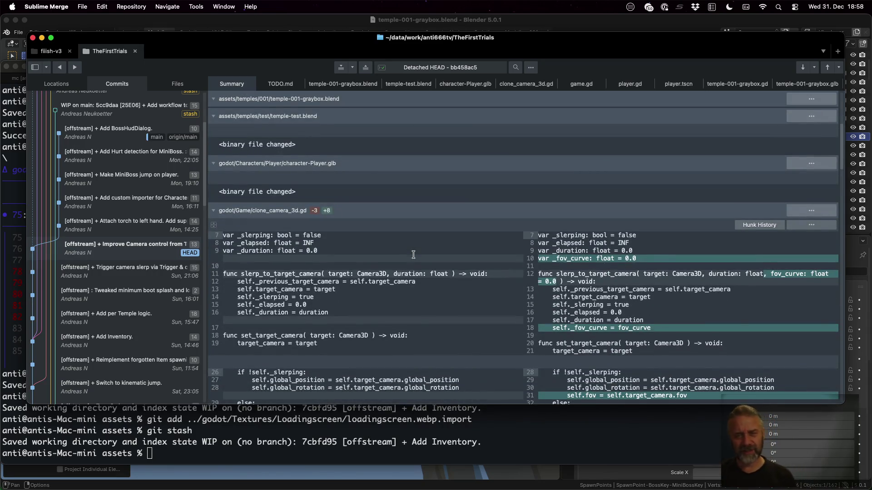
{"action": "scroll", "coordinate": [413, 254], "scroll_direction": "down", "scroll_amount": 4}
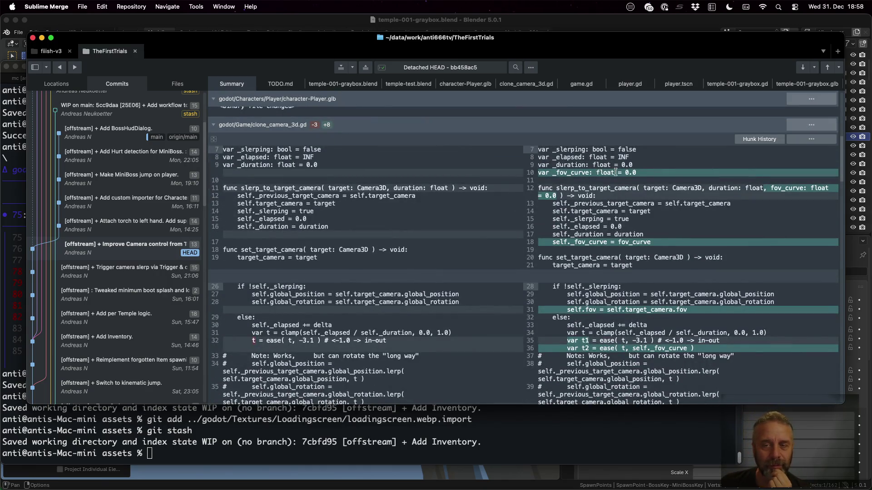
Review the clone_camera_3d.gd diff's added _fov_curve variable and lines 7, 10 and 15
{"action": "double_click", "coordinate": [623, 149]}
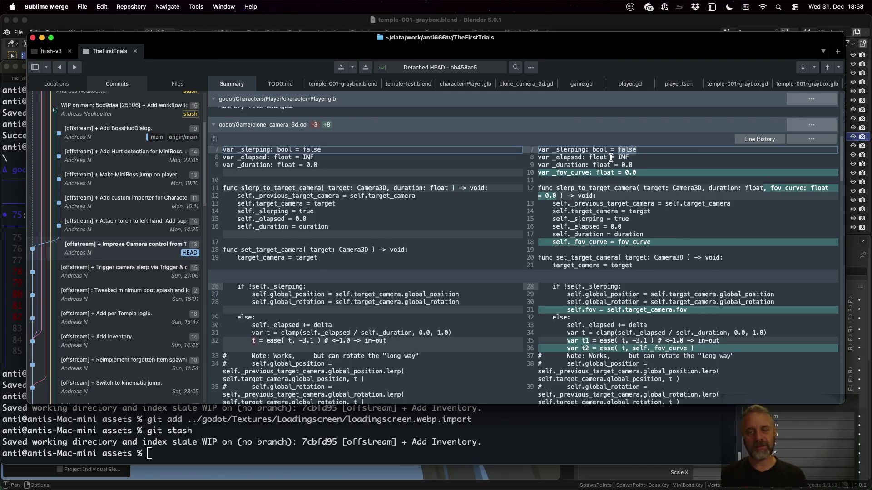
{"action": "left_click", "coordinate": [571, 173]}
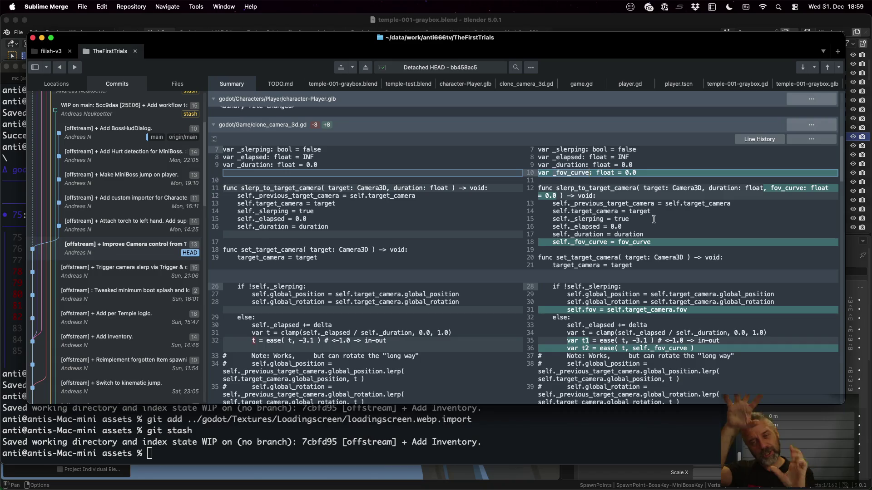
{"action": "left_click", "coordinate": [654, 219]}
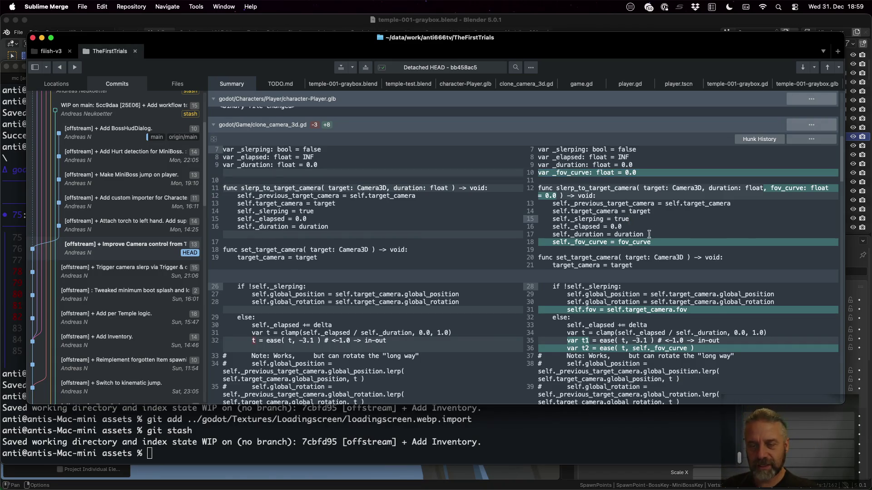
{"action": "scroll", "coordinate": [668, 249], "scroll_direction": "down", "scroll_amount": 5}
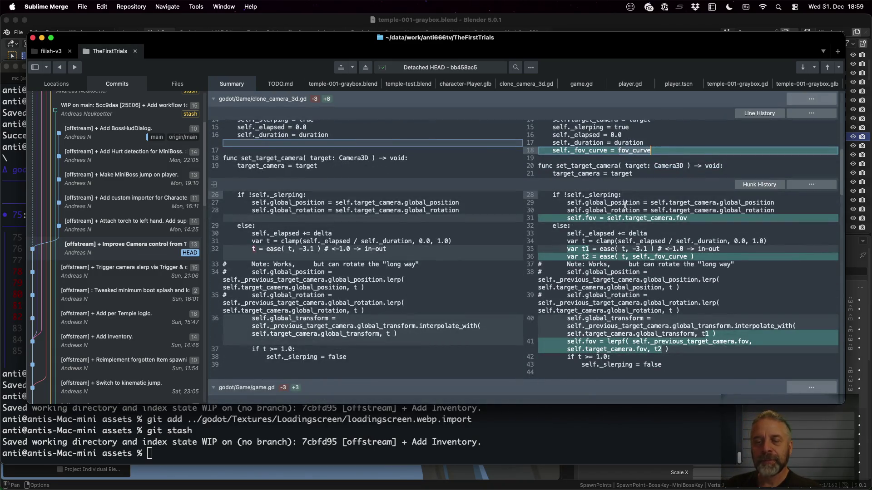
Expand the hidden lines between hunks and review the _slerping check and new fov assignment on lines 28–31
{"action": "left_click", "coordinate": [580, 188]}
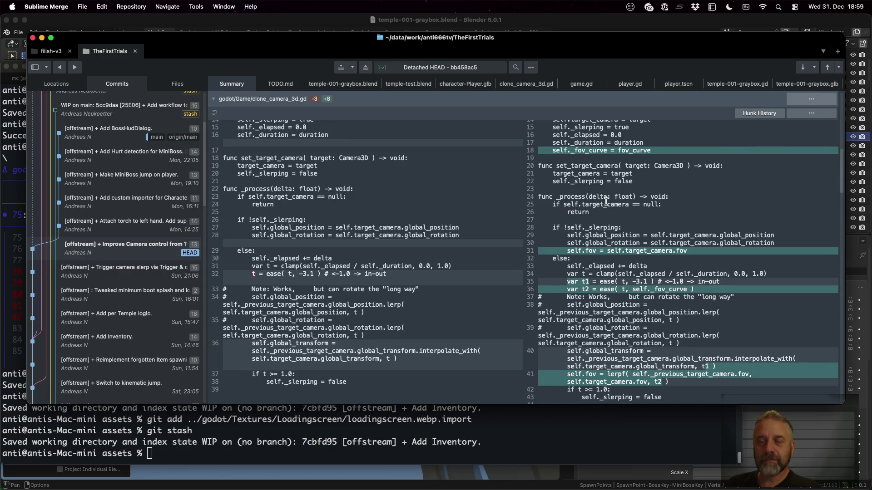
{"action": "double_click", "coordinate": [602, 228]}
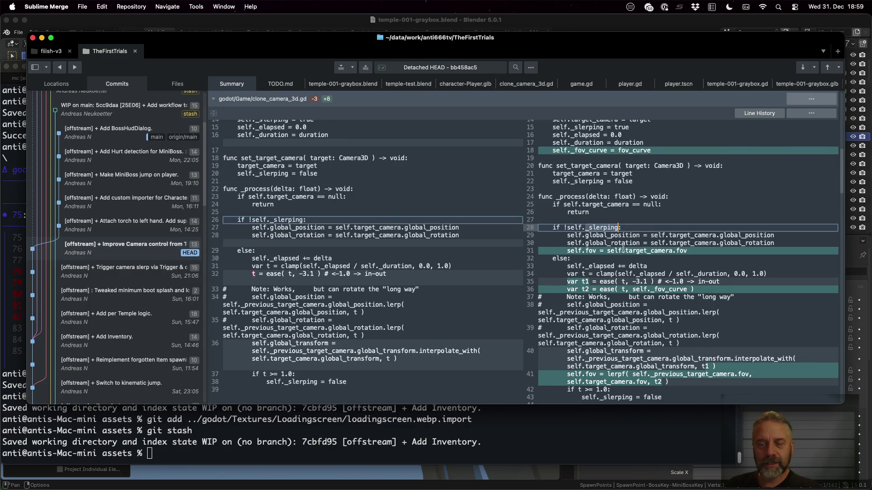
{"action": "left_click", "coordinate": [641, 250]}
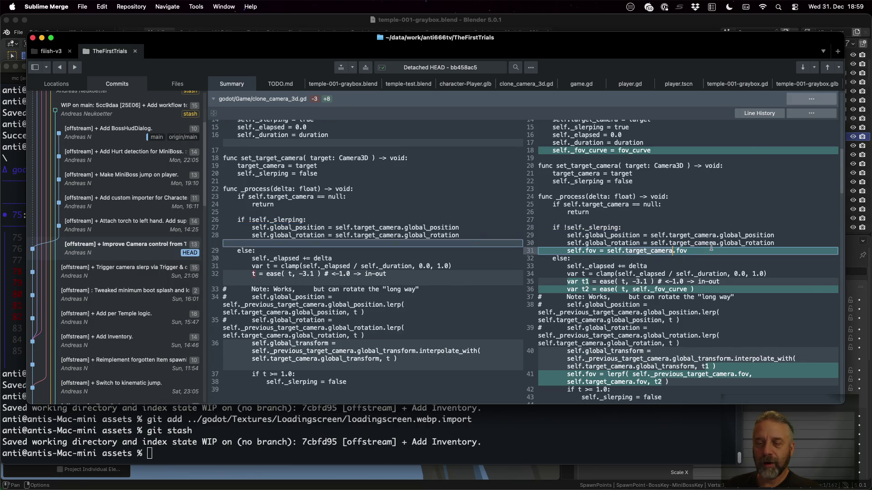
{"action": "left_click_drag", "start_coordinate": [712, 250], "coordinate": [594, 236]}
{"action": "left_click", "coordinate": [606, 236]}
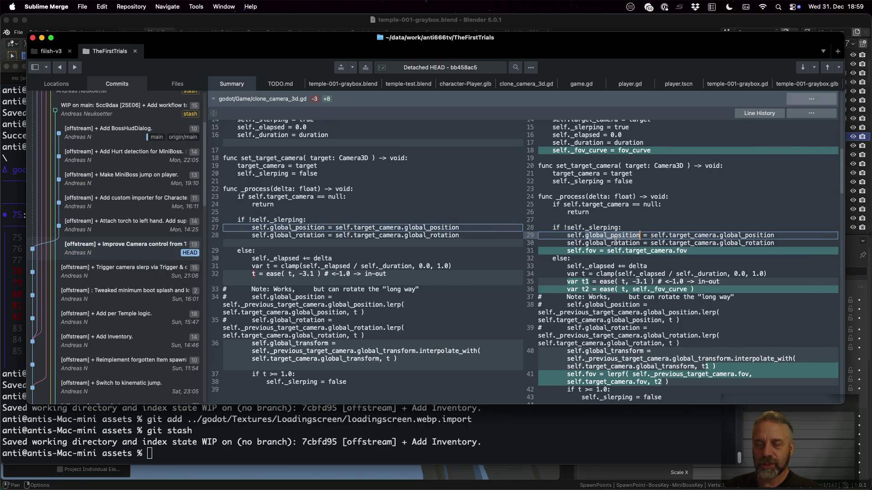
{"action": "left_click", "coordinate": [596, 250]}
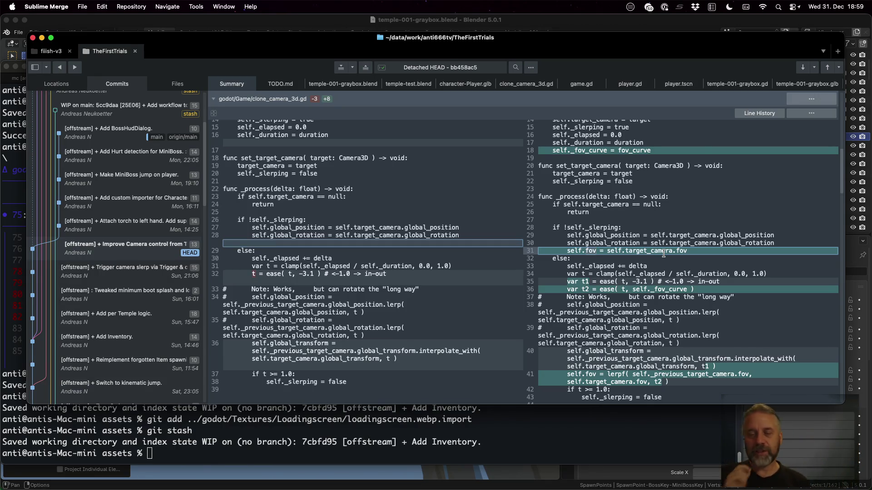
{"action": "scroll", "coordinate": [647, 218], "scroll_direction": "down", "scroll_amount": 3}
{"action": "scroll", "coordinate": [633, 192], "scroll_direction": "down", "scroll_amount": 3}
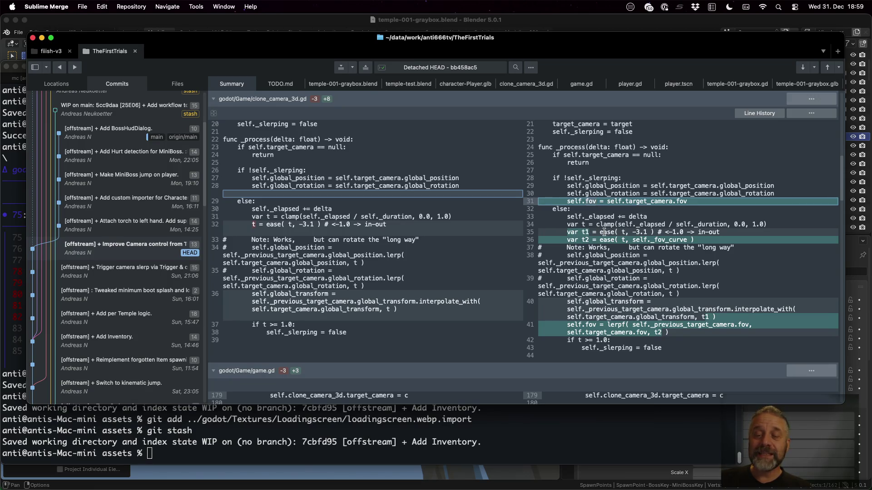
Review the t1 easing on line 35 and the global_transform interpolation call on lines 39–40
{"action": "left_click", "coordinate": [588, 233]}
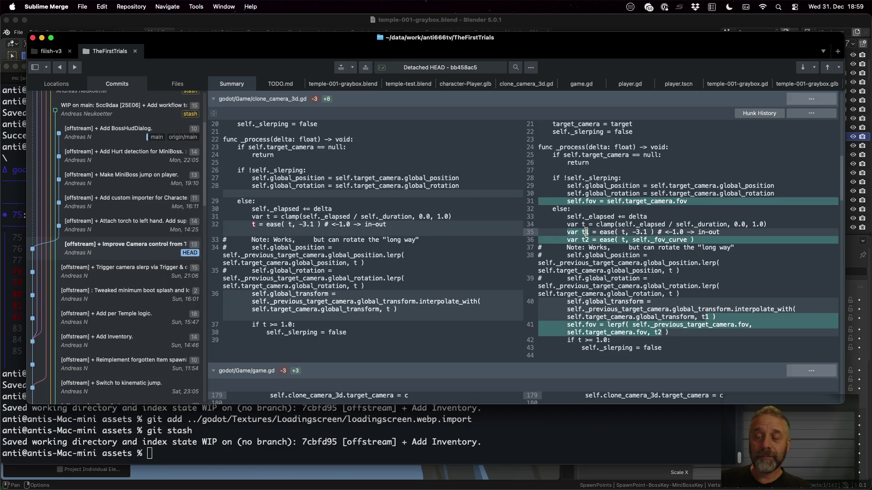
{"action": "double_click", "coordinate": [709, 311]}
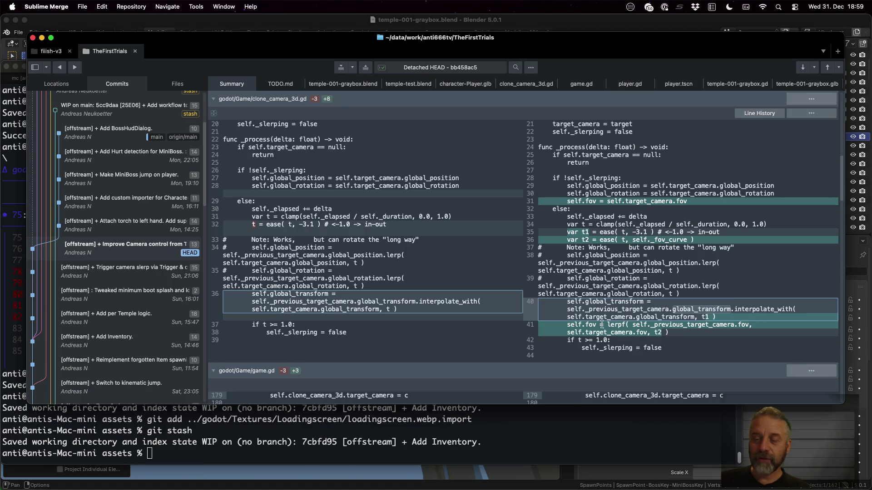
{"action": "double_click", "coordinate": [668, 317]}
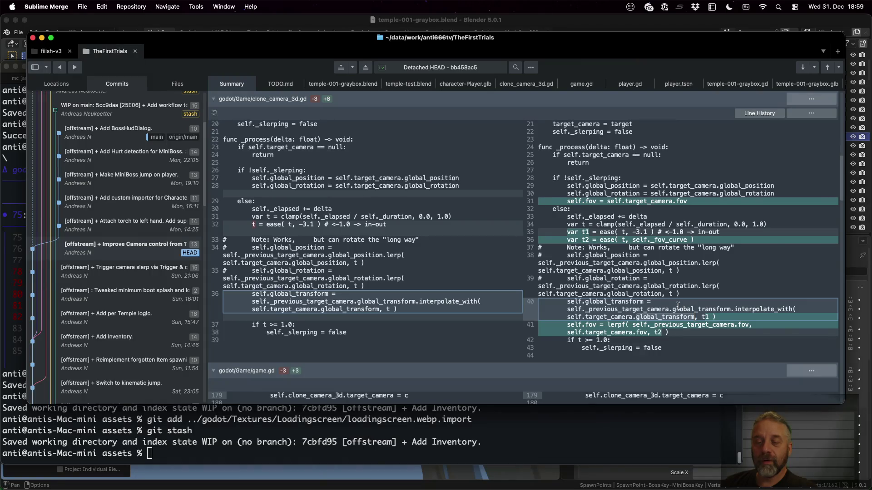
{"action": "left_click", "coordinate": [646, 311]}
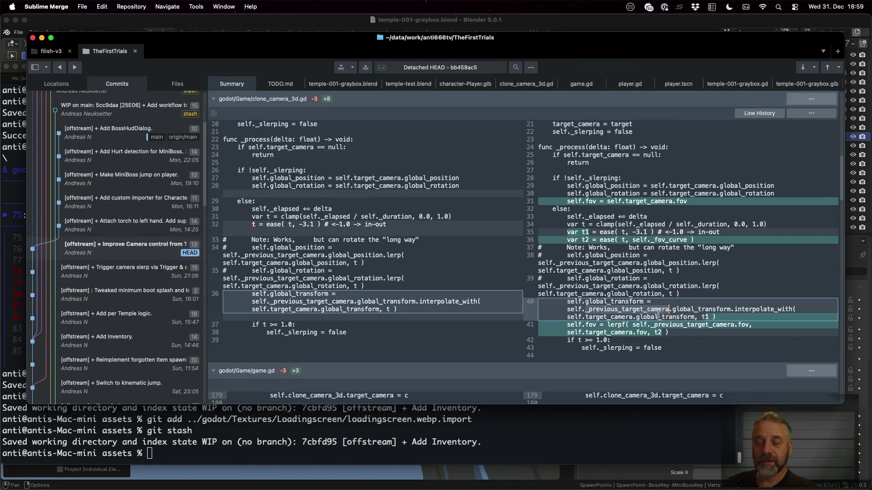
{"action": "left_click", "coordinate": [632, 317]}
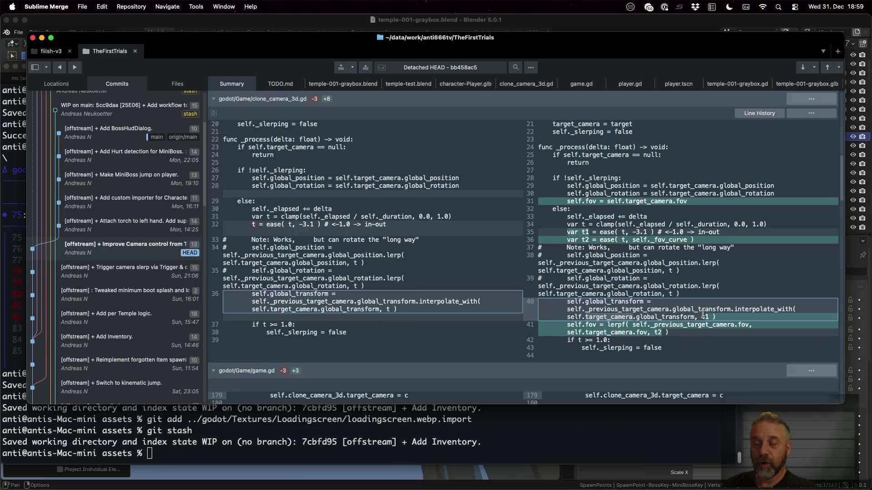
{"action": "left_click", "coordinate": [705, 315]}
Review the -3.1 easing value and _elapsed/_duration on lines 34–36, then switch to the Godot editor
{"action": "left_click", "coordinate": [643, 231]}
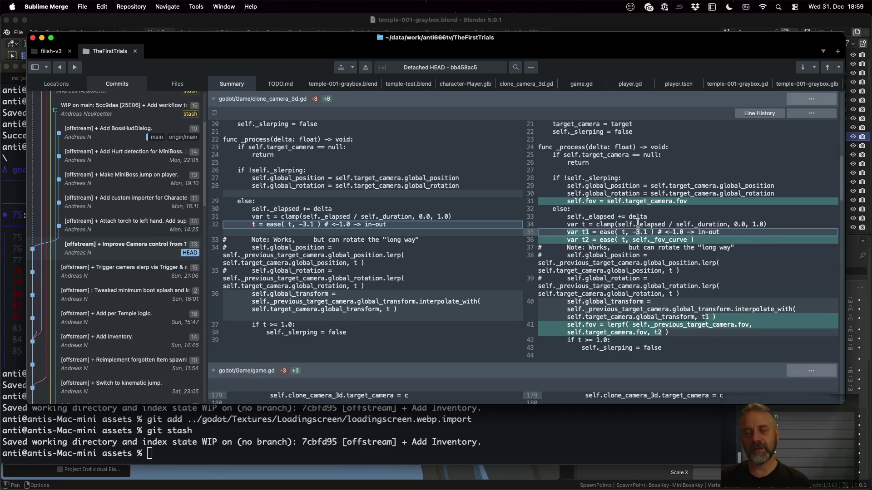
{"action": "left_click", "coordinate": [639, 223]}
{"action": "double_click", "coordinate": [699, 224]}
{"action": "double_click", "coordinate": [646, 224]}
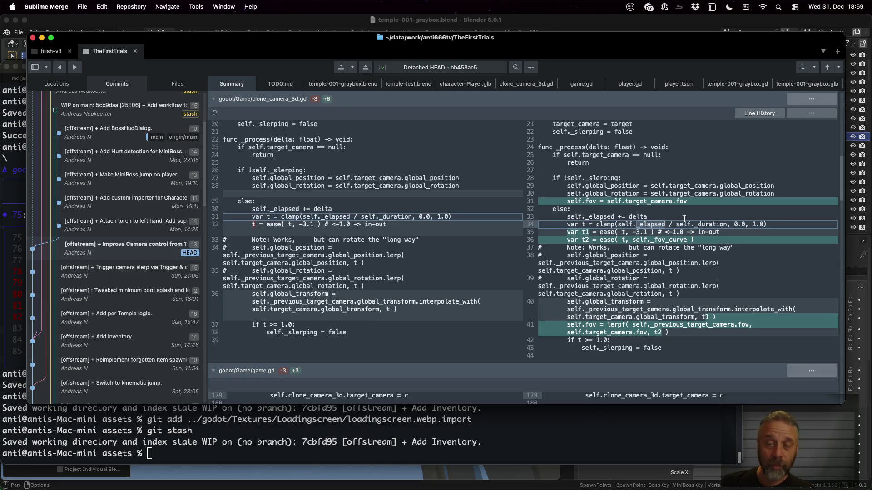
{"action": "left_click", "coordinate": [734, 222]}
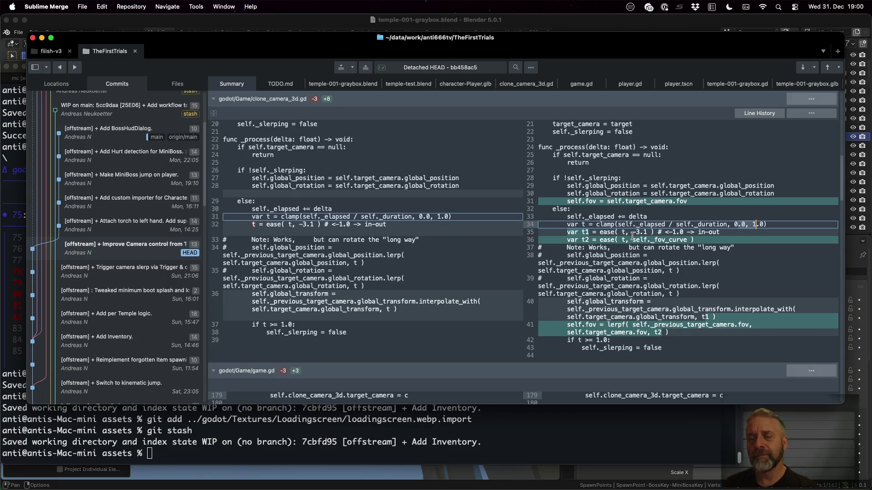
{"action": "key", "text": "Down"}
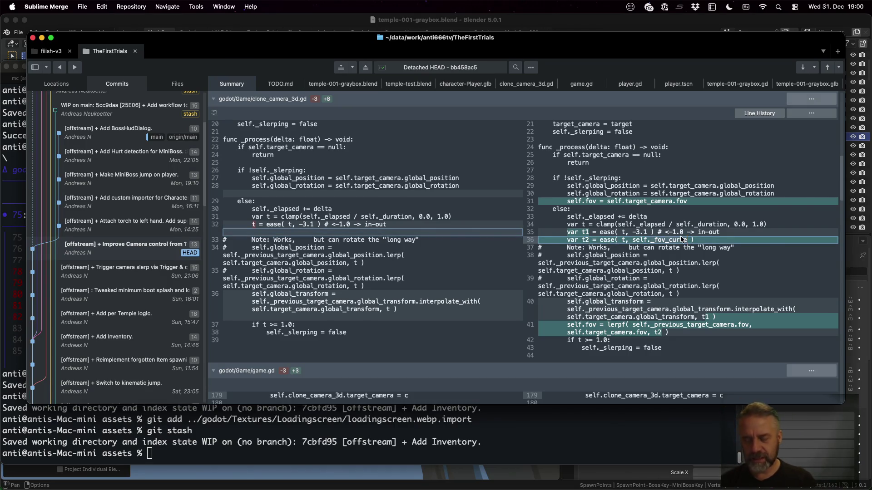
{"action": "key", "text": "super+Tab"}
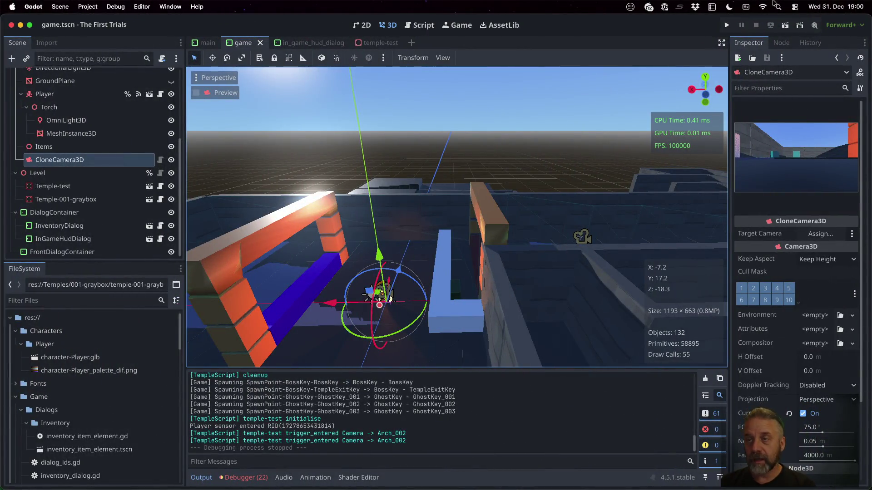
Run the game in Godot into the test temple, then return to the Sublime Merge diff
{"action": "left_click", "coordinate": [727, 25]}
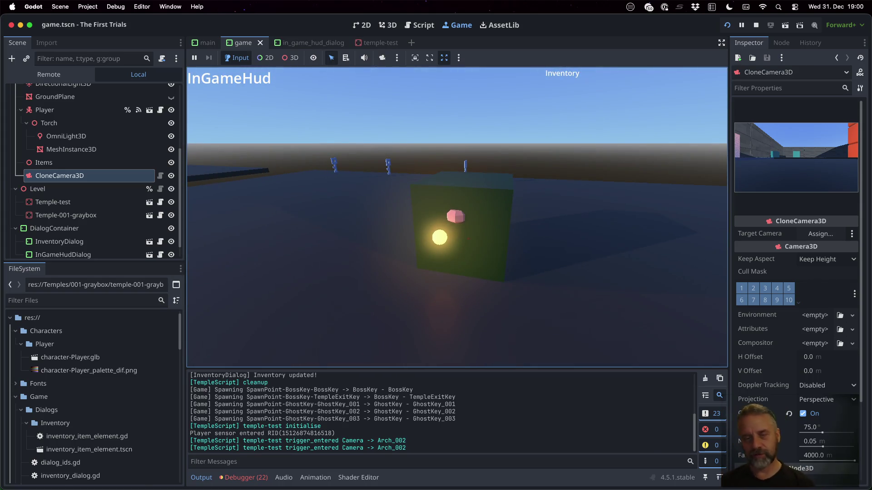
{"action": "key", "text": "super+Tab"}
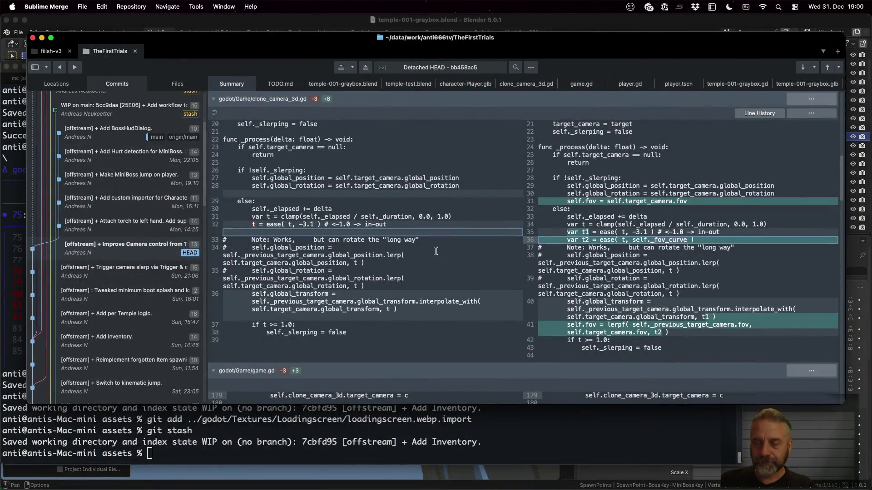
{"action": "scroll", "coordinate": [695, 307], "scroll_direction": "down", "scroll_amount": 3}
{"action": "scroll", "coordinate": [681, 238], "scroll_direction": "down", "scroll_amount": 3}
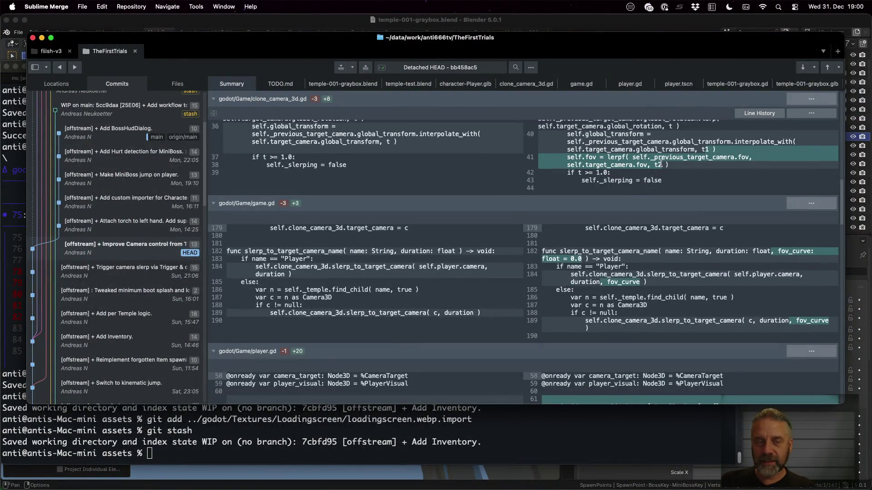
{"action": "mouse_move", "coordinate": [631, 283]}
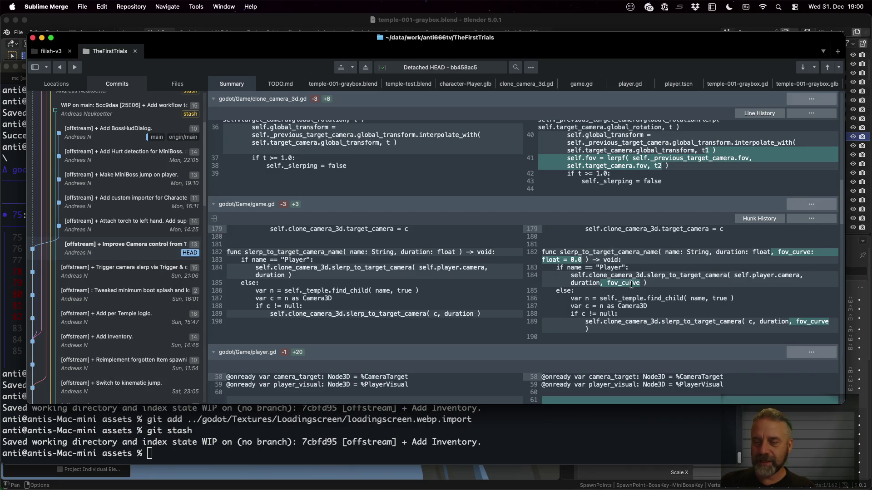
Review game.gd's changed slerp_to_target_camera_name signature and player.gd's _inside_areas dictionary, then switch to Godot
{"action": "left_click", "coordinate": [579, 253]}
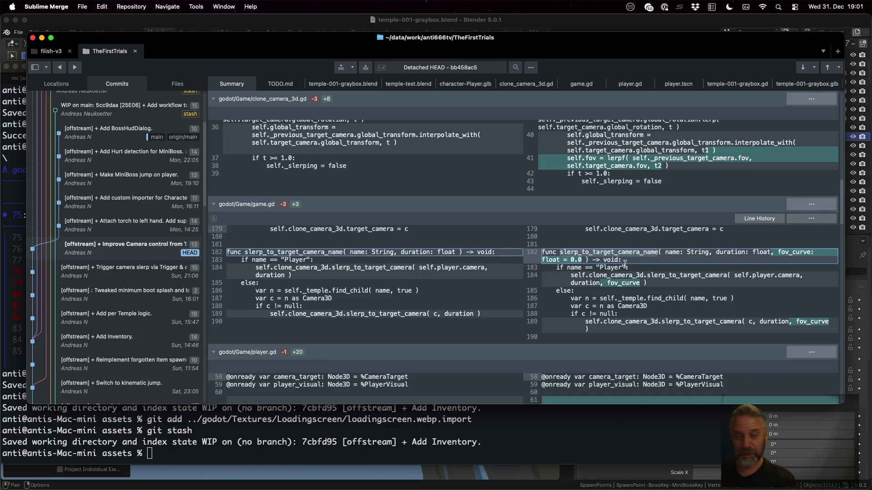
{"action": "scroll", "coordinate": [666, 247], "scroll_direction": "down", "scroll_amount": 3}
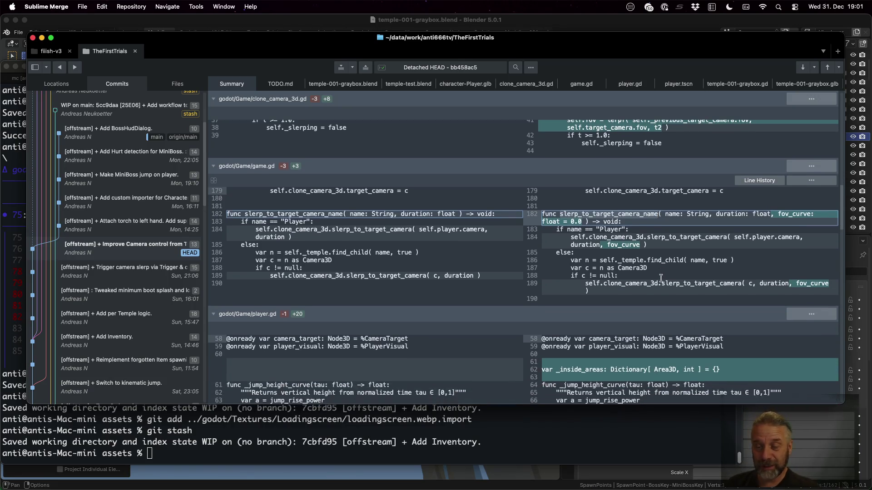
{"action": "scroll", "coordinate": [661, 278], "scroll_direction": "down", "scroll_amount": 1}
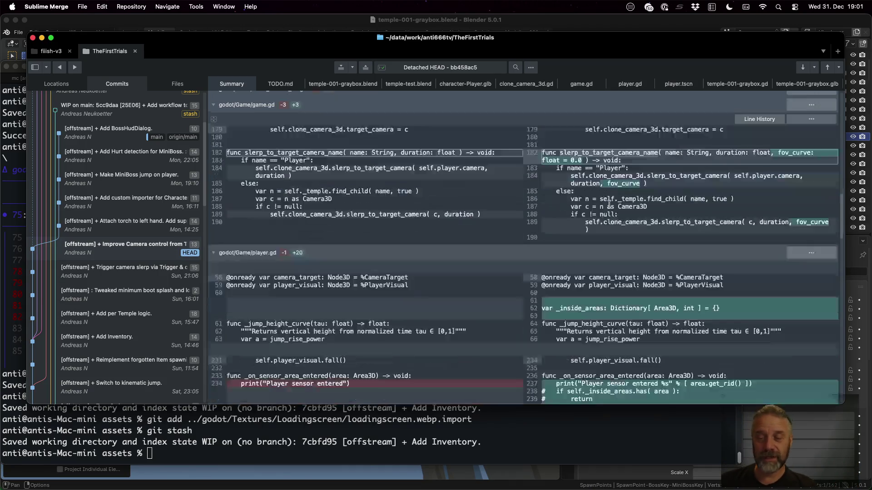
{"action": "scroll", "coordinate": [614, 239], "scroll_direction": "down", "scroll_amount": 3}
{"action": "scroll", "coordinate": [613, 259], "scroll_direction": "down", "scroll_amount": 3}
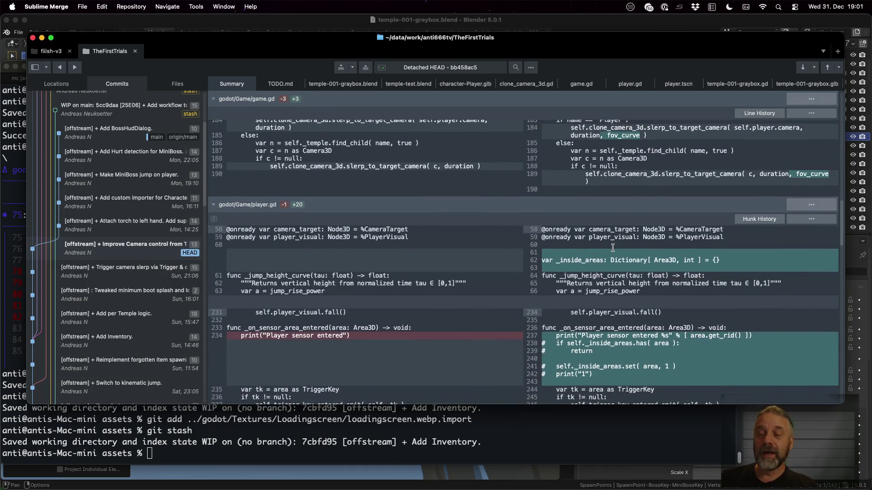
{"action": "left_click", "coordinate": [575, 258]}
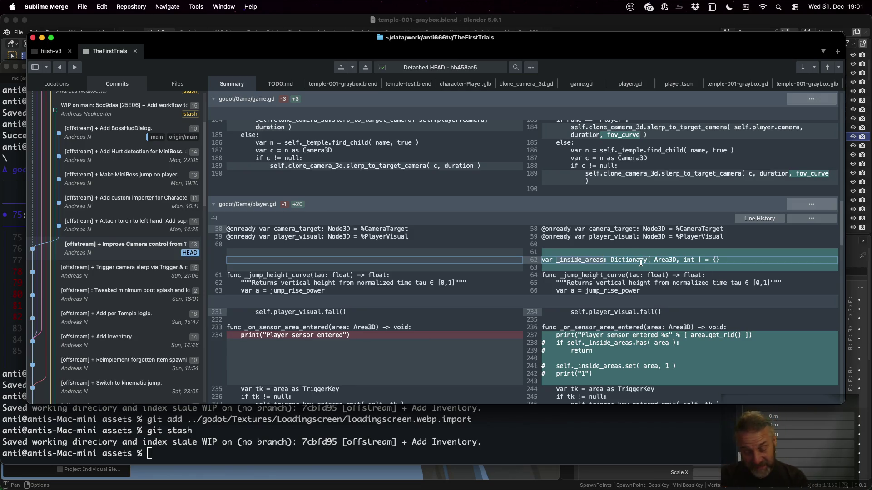
{"action": "key", "text": "super+Tab"}
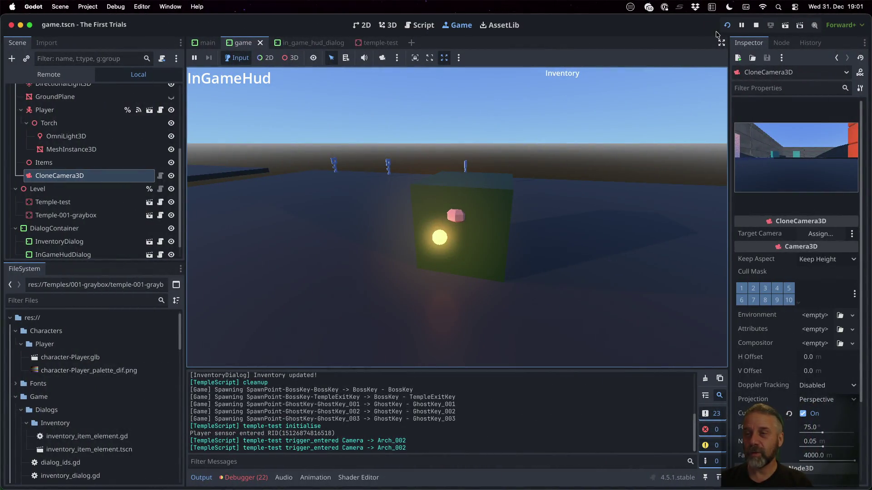
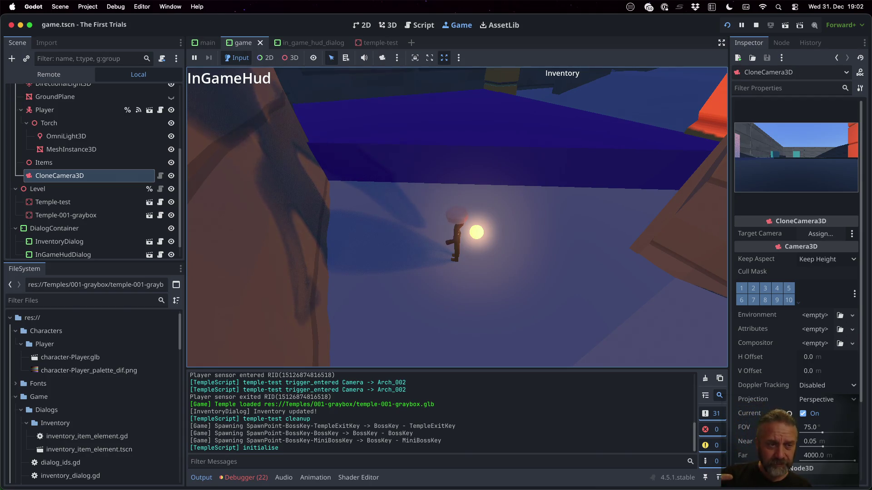
Switch from the running Godot game over to the Sublime Merge commit review
{"action": "key", "text": "ctrl+Right"}
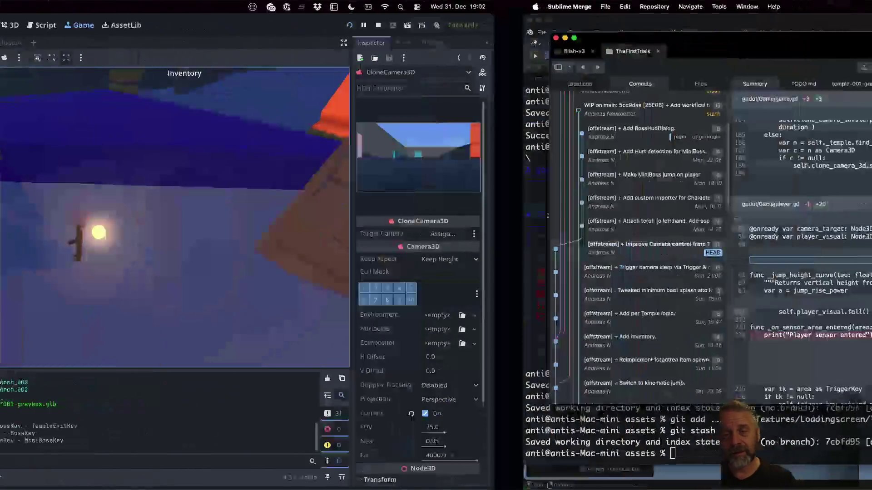
{"action": "scroll", "coordinate": [698, 266], "scroll_direction": "down", "scroll_amount": 3}
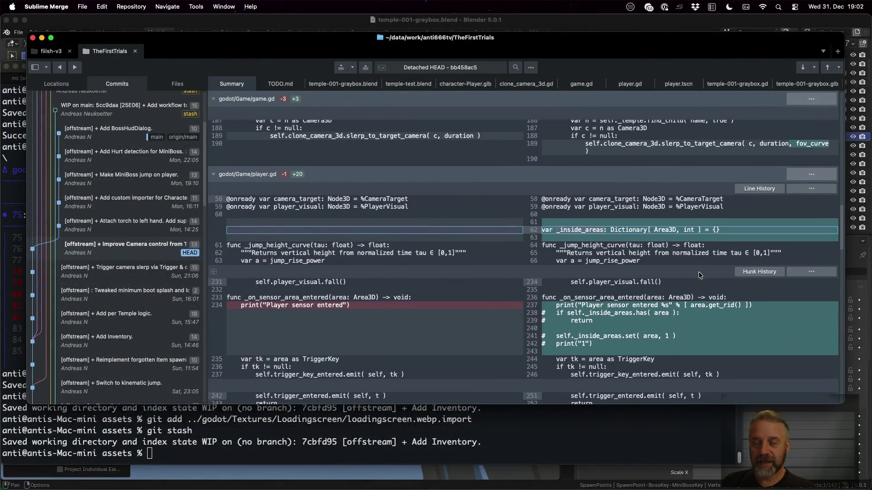
{"action": "scroll", "coordinate": [619, 305], "scroll_direction": "down", "scroll_amount": 3}
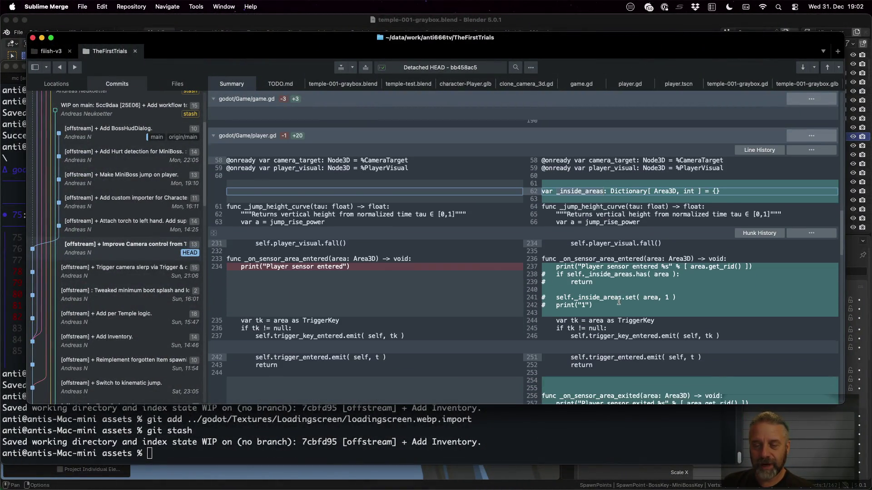
{"action": "scroll", "coordinate": [605, 266], "scroll_direction": "down", "scroll_amount": 3}
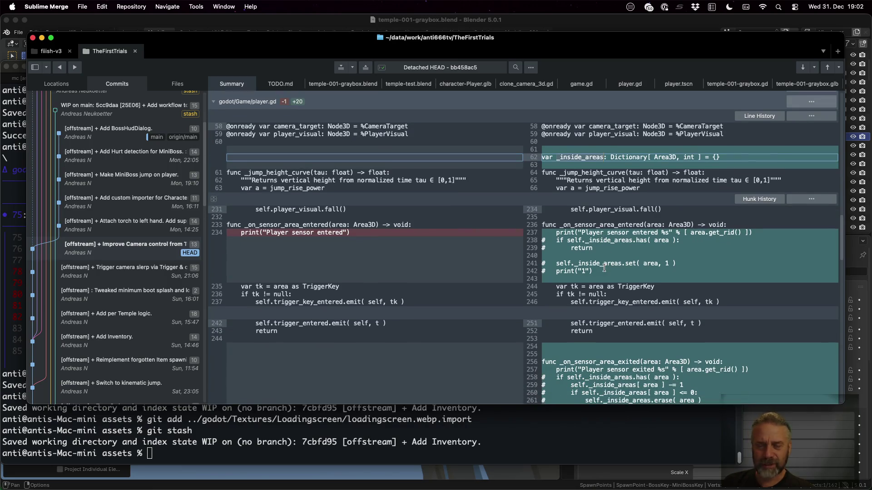
{"action": "scroll", "coordinate": [604, 269], "scroll_direction": "down", "scroll_amount": 5}
{"action": "scroll", "coordinate": [614, 268], "scroll_direction": "down", "scroll_amount": 5}
{"action": "scroll", "coordinate": [620, 267], "scroll_direction": "down", "scroll_amount": 5}
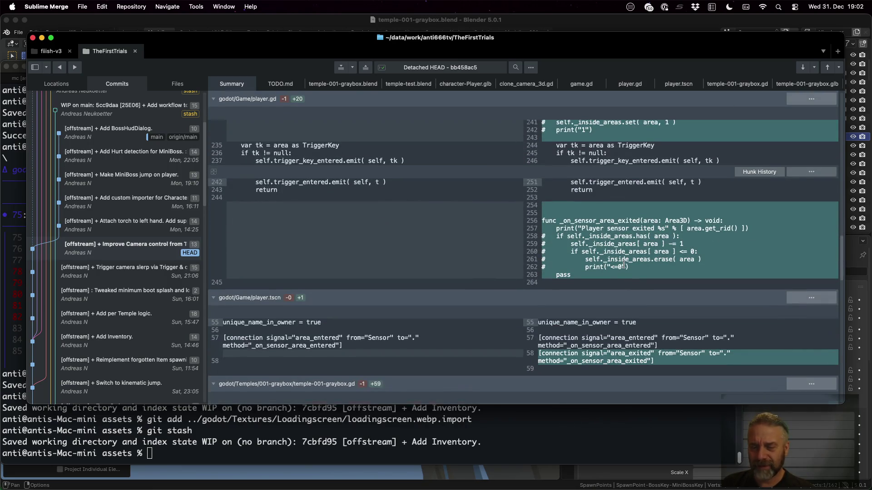
{"action": "scroll", "coordinate": [622, 267], "scroll_direction": "down", "scroll_amount": 3}
{"action": "scroll", "coordinate": [623, 264], "scroll_direction": "down", "scroll_amount": 5}
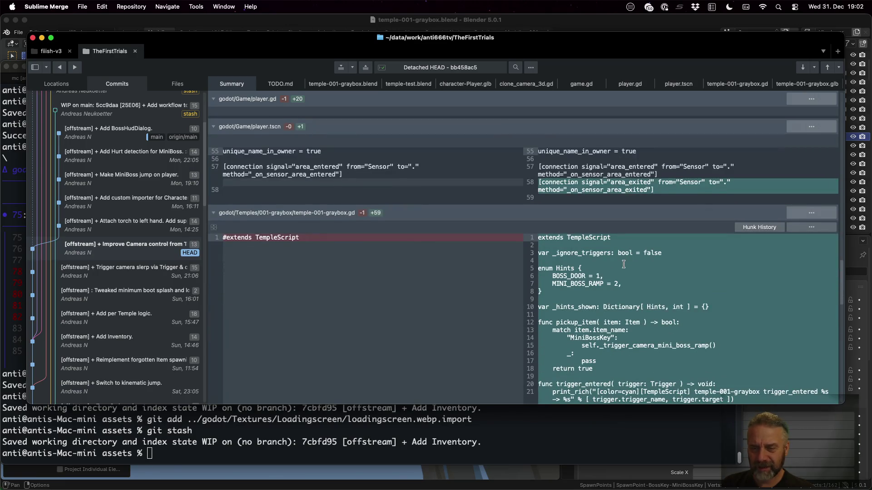
{"action": "scroll", "coordinate": [623, 264], "scroll_direction": "down", "scroll_amount": 4}
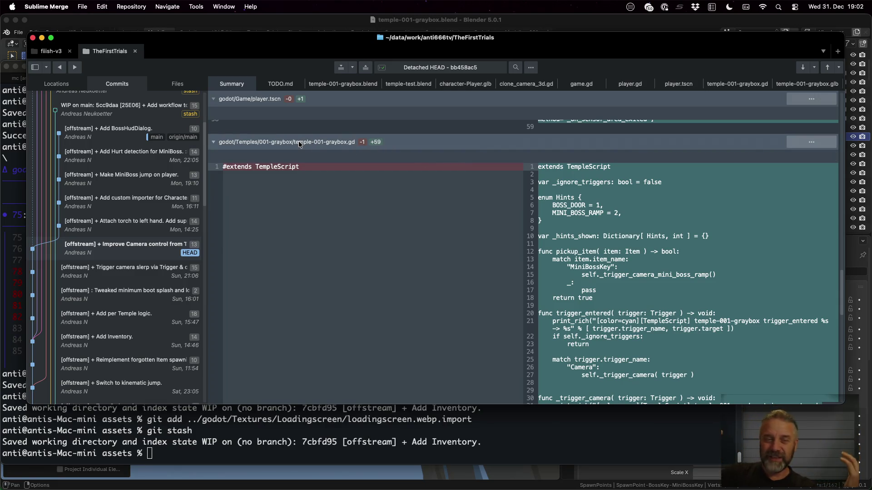
Inspect the BOSS_DOOR hint enum and _hints_shown dictionary lines in temple-001-graybox.gd
{"action": "key", "text": "ctrl+Left"}
{"action": "key", "text": "ctrl+Right"}
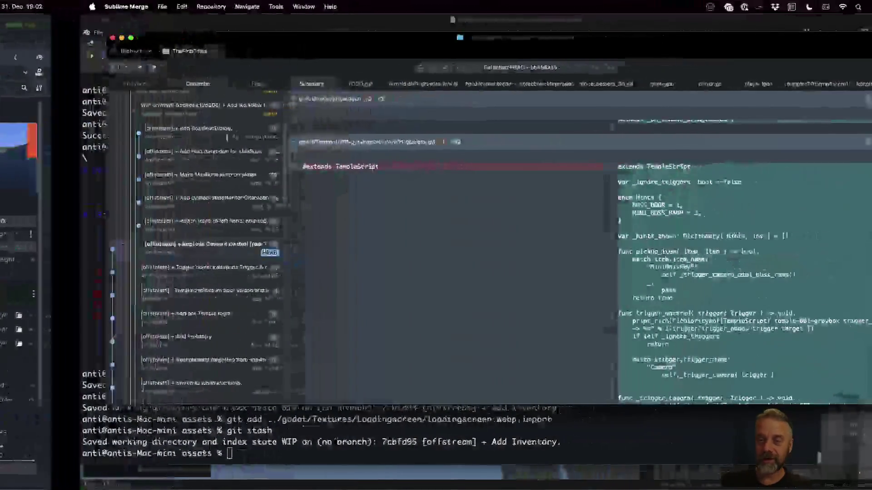
{"action": "mouse_move", "coordinate": [569, 201]}
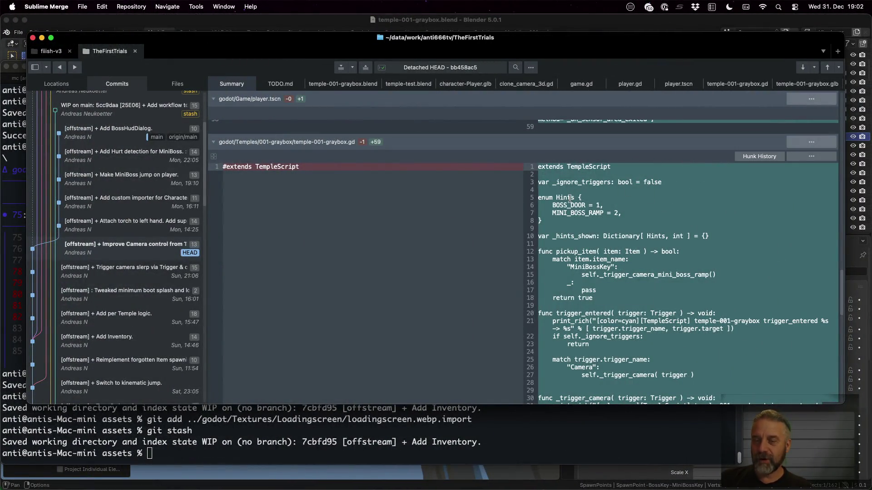
{"action": "left_click", "coordinate": [570, 204]}
{"action": "left_click", "coordinate": [622, 238]}
{"action": "left_click", "coordinate": [679, 235]}
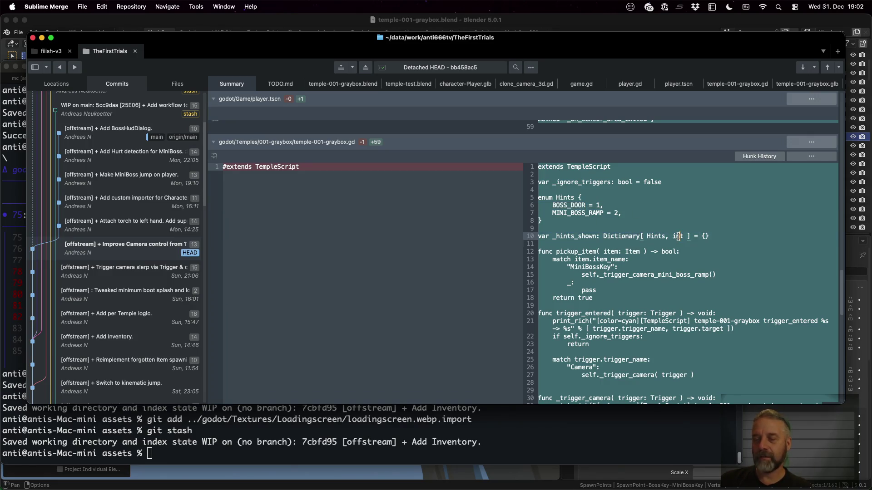
{"action": "left_click", "coordinate": [552, 205]}
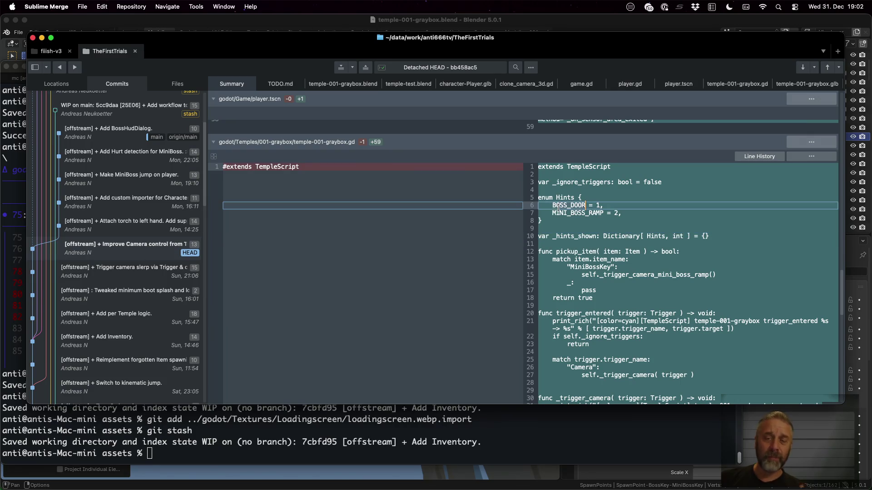
Walk the player with WASD onto the blue platform to fire the BossDoor camera trigger
{"action": "key", "text": "super+Tab"}
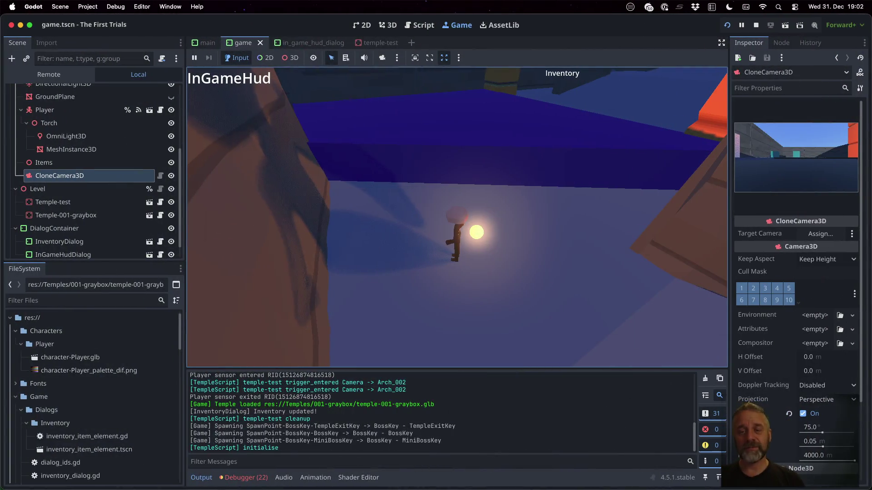
{"action": "key", "text": "w"}
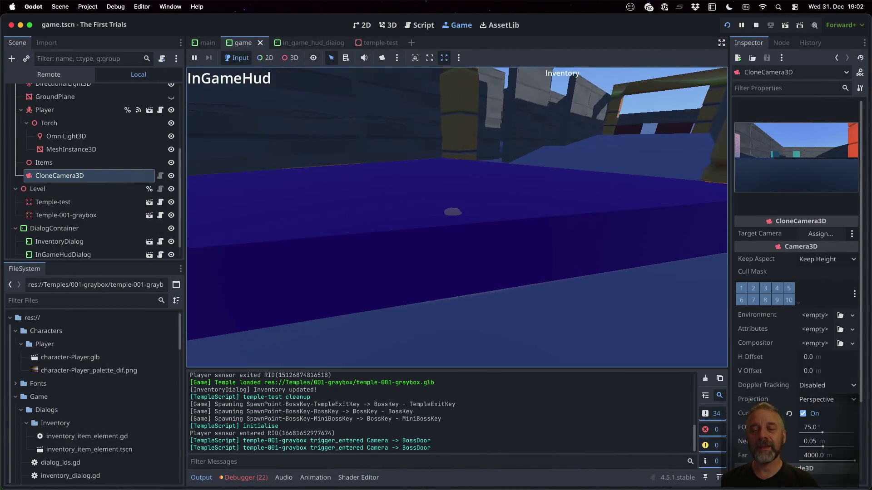
{"action": "key", "text": "w"}
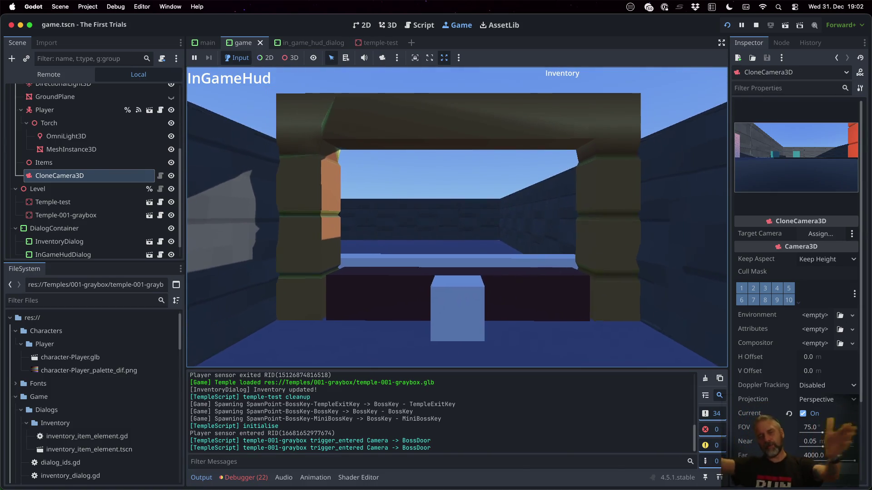
{"action": "key", "text": "s"}
{"action": "key", "text": "w"}
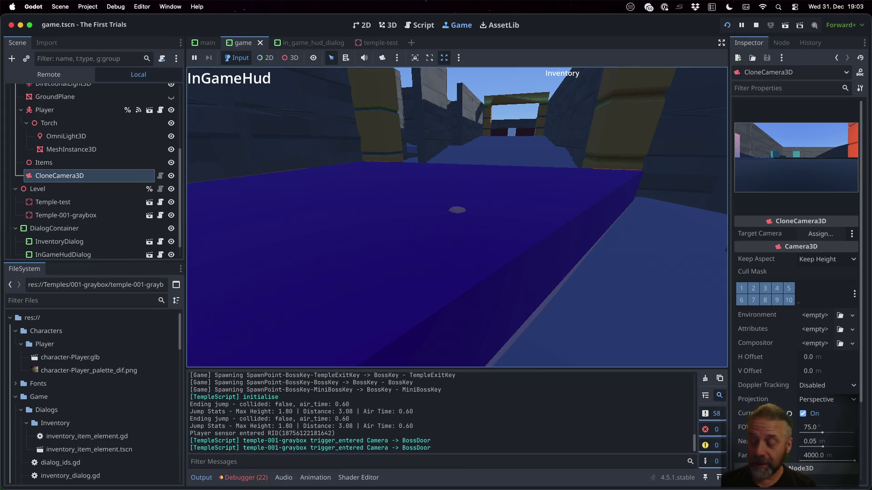
{"action": "key", "text": "super+Tab"}
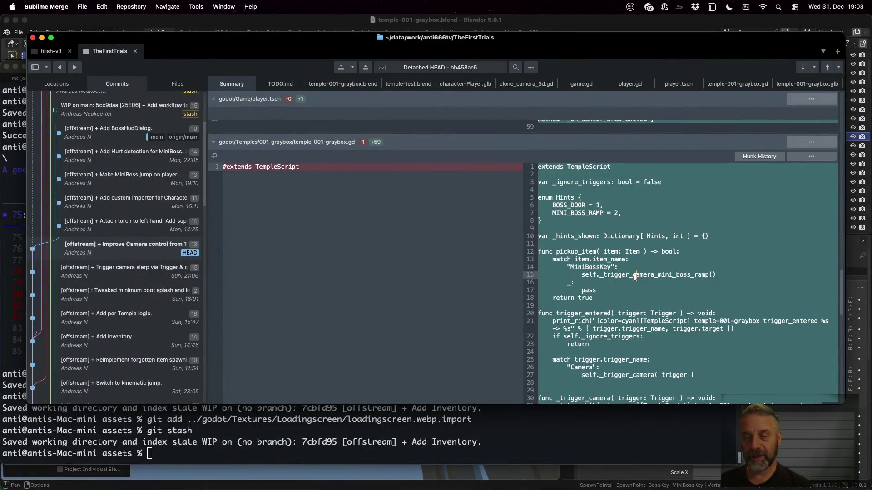
{"action": "scroll", "coordinate": [640, 243], "scroll_direction": "down", "scroll_amount": 2}
Review pickup_item with its MiniBossKey case and mini boss ramp camera call
{"action": "left_click", "coordinate": [531, 193]}
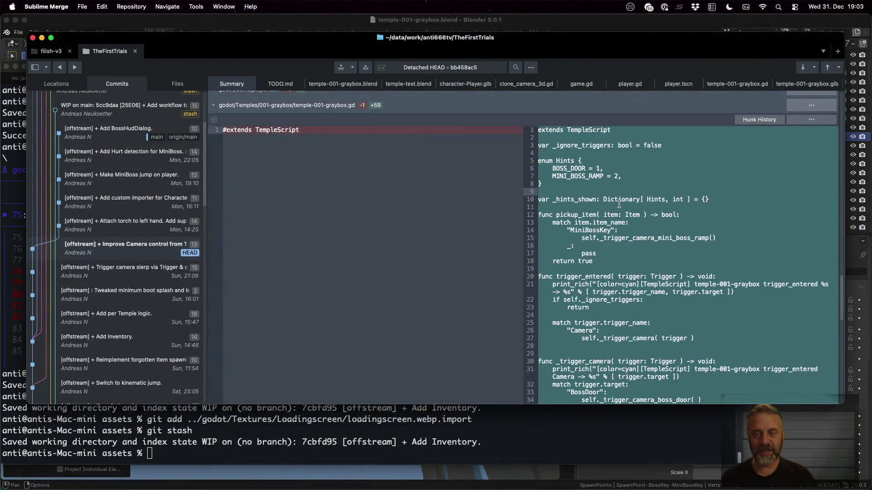
{"action": "left_click", "coordinate": [588, 216]}
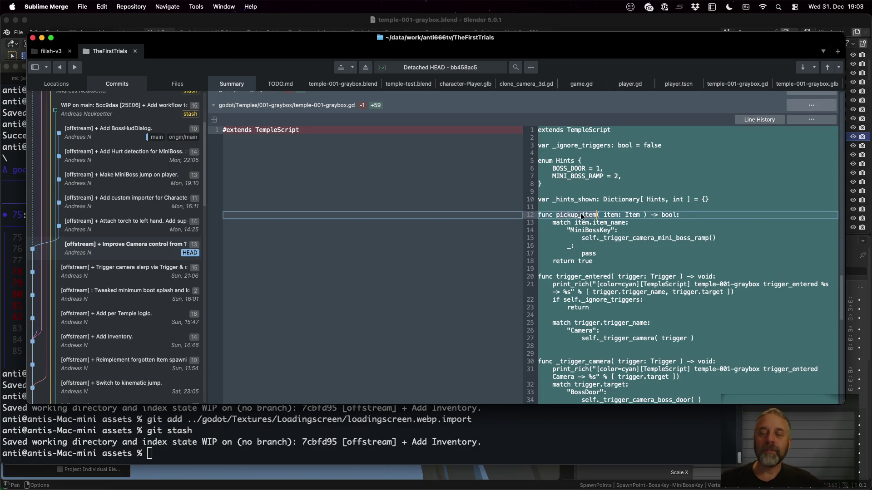
{"action": "left_click", "coordinate": [602, 231]}
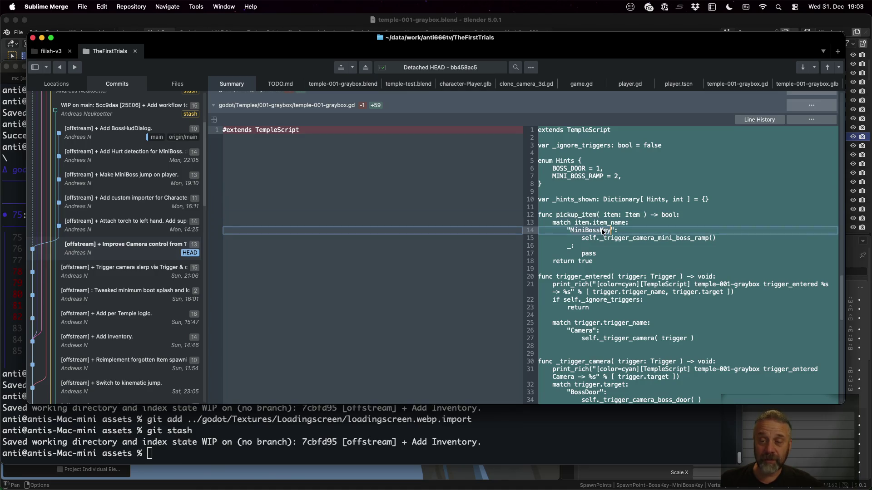
{"action": "left_click", "coordinate": [628, 237]}
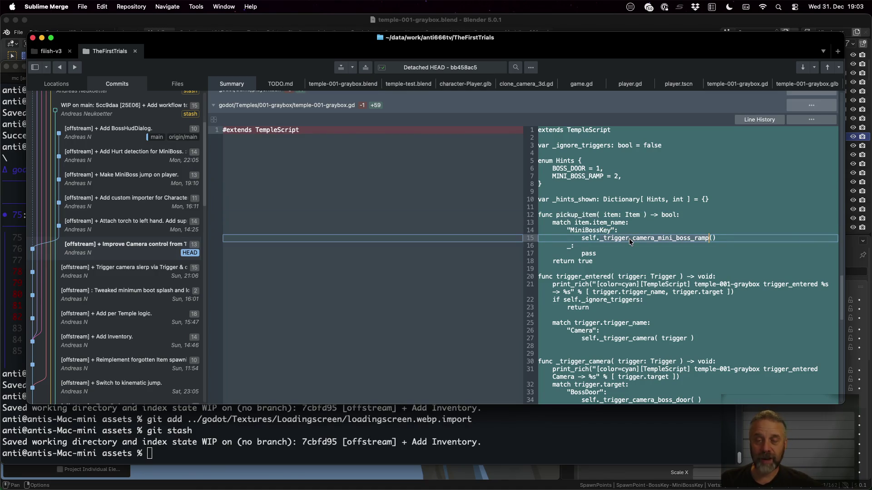
{"action": "scroll", "coordinate": [629, 239], "scroll_direction": "down", "scroll_amount": 3}
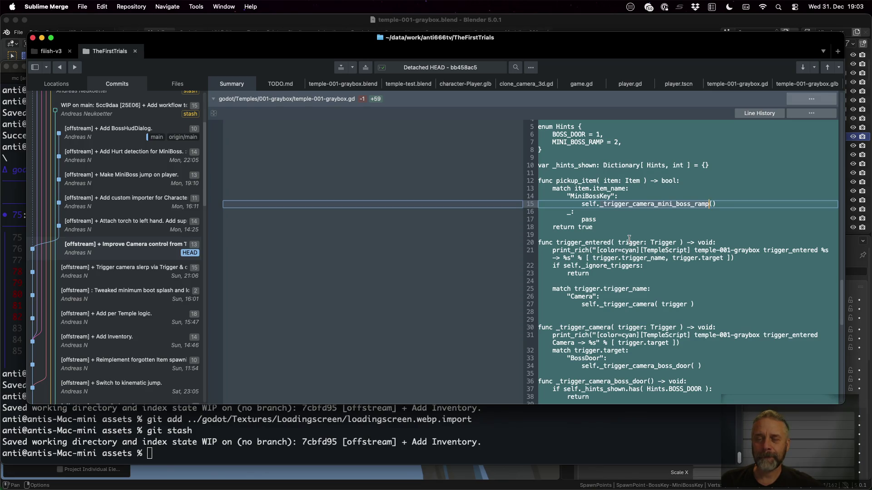
{"action": "scroll", "coordinate": [629, 239], "scroll_direction": "down", "scroll_amount": 5}
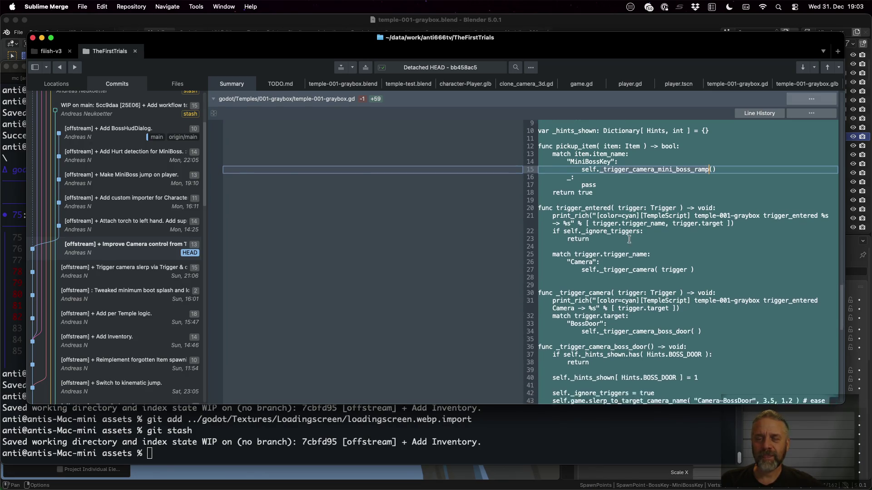
Review trigger_entered with its Camera and BossDoor match cases and _trigger_camera call
{"action": "left_click", "coordinate": [591, 184]}
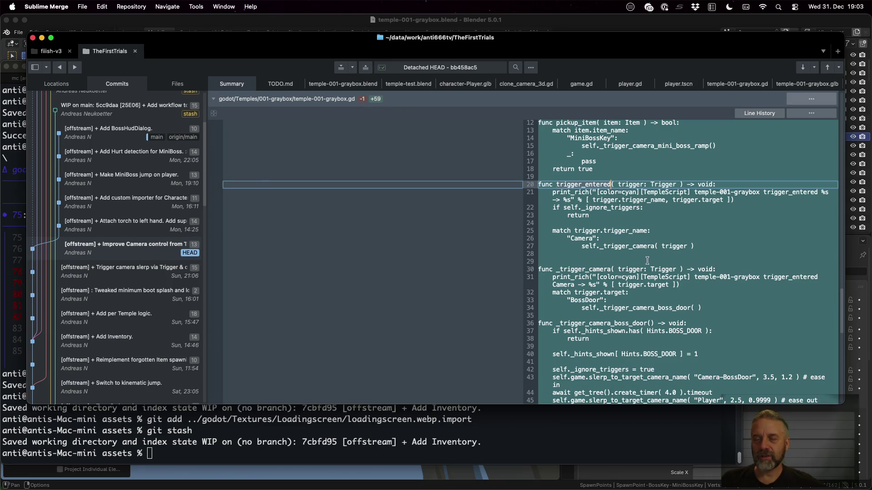
{"action": "left_click", "coordinate": [592, 239]}
{"action": "left_click", "coordinate": [678, 246]}
{"action": "scroll", "coordinate": [682, 253], "scroll_direction": "down", "scroll_amount": 4}
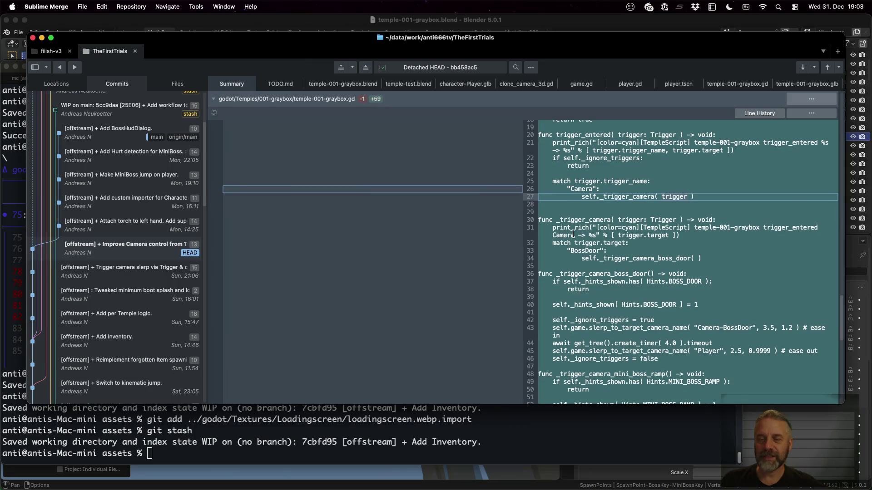
{"action": "left_click", "coordinate": [584, 252]}
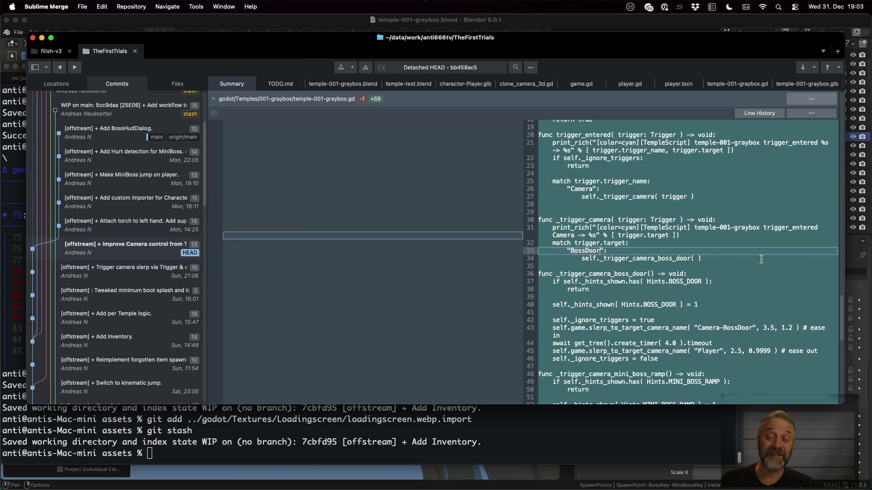
{"action": "scroll", "coordinate": [761, 259], "scroll_direction": "down", "scroll_amount": 3}
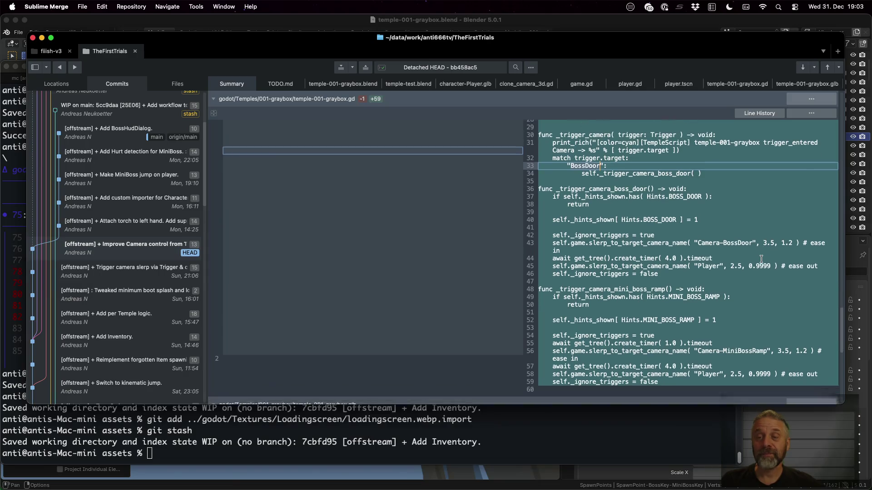
{"action": "scroll", "coordinate": [750, 238], "scroll_direction": "down", "scroll_amount": 3}
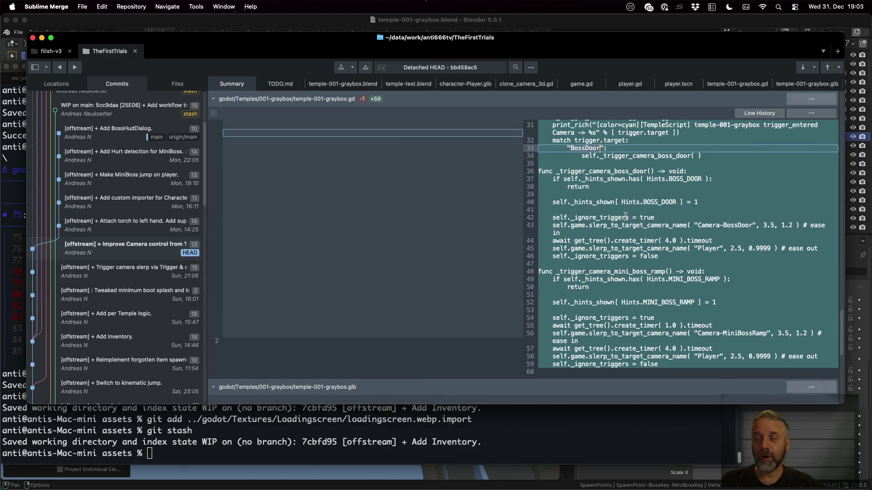
Review _trigger_camera_boss_door: the BOSS_DOOR hint check, early return, hint recording and trigger ignoring
{"action": "left_click", "coordinate": [648, 172]}
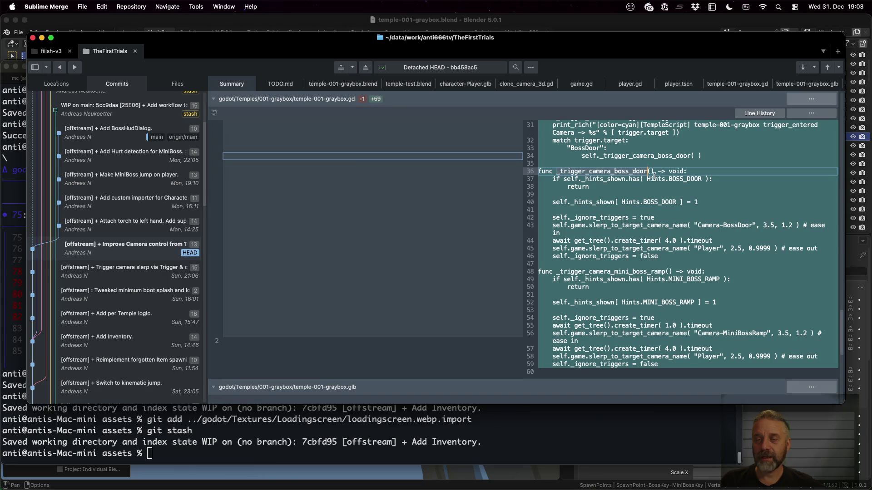
{"action": "left_click", "coordinate": [683, 179]}
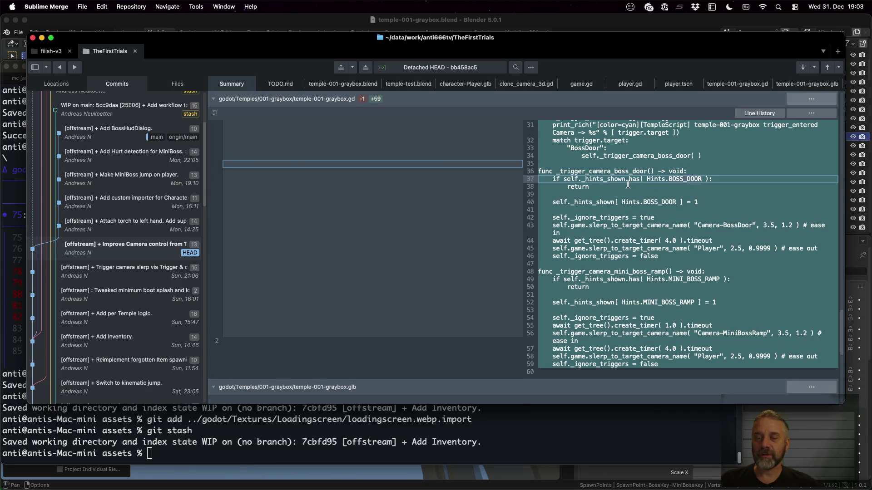
{"action": "left_click", "coordinate": [578, 187]}
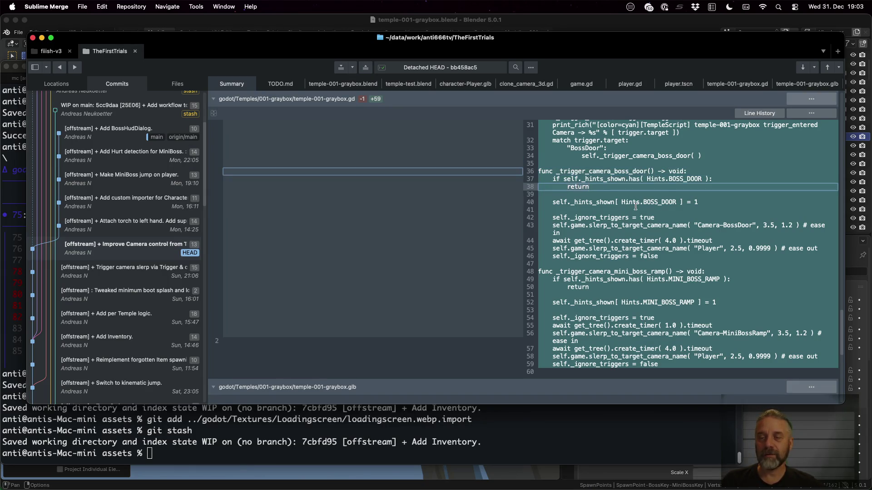
{"action": "left_click", "coordinate": [665, 201]}
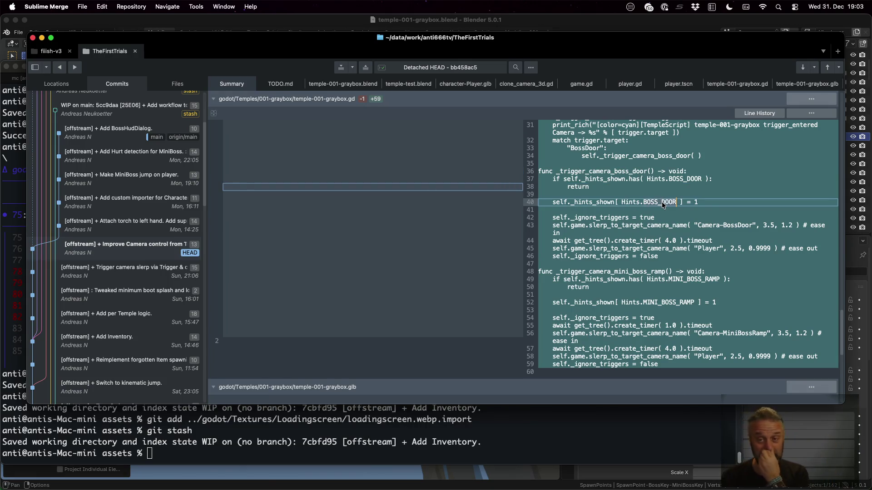
{"action": "left_click", "coordinate": [643, 217]}
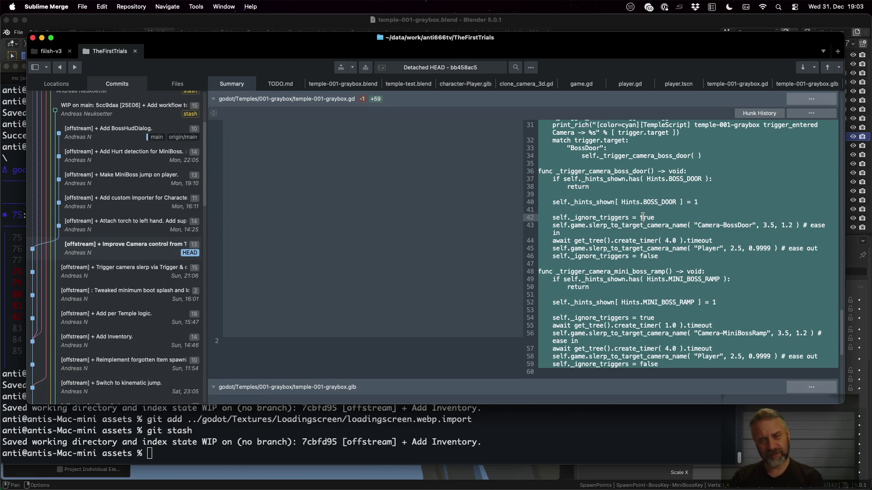
{"action": "scroll", "coordinate": [643, 216], "scroll_direction": "down", "scroll_amount": 3}
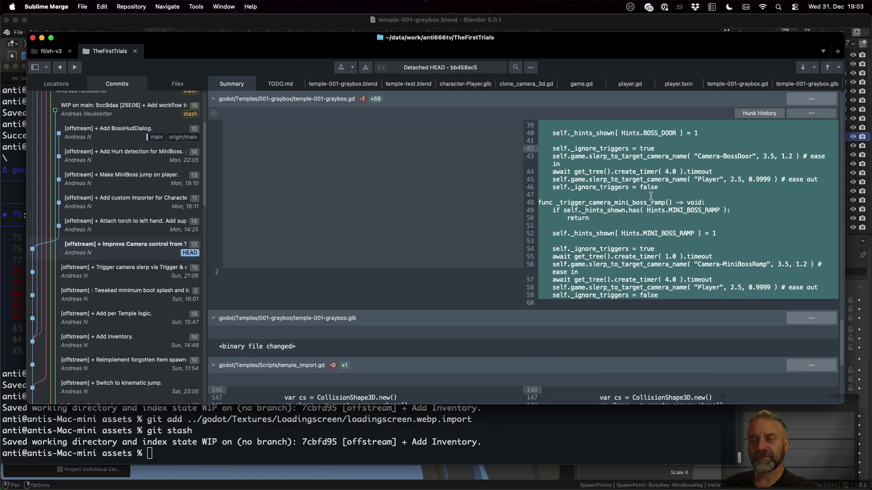
Review the Camera-BossDoor move and the eased Player camera return with its timing
{"action": "left_click", "coordinate": [714, 155]}
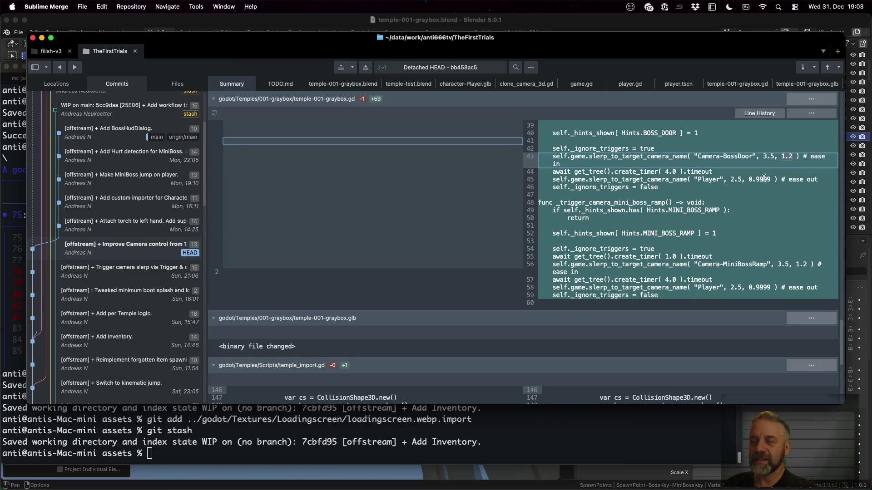
{"action": "left_click", "coordinate": [749, 180]}
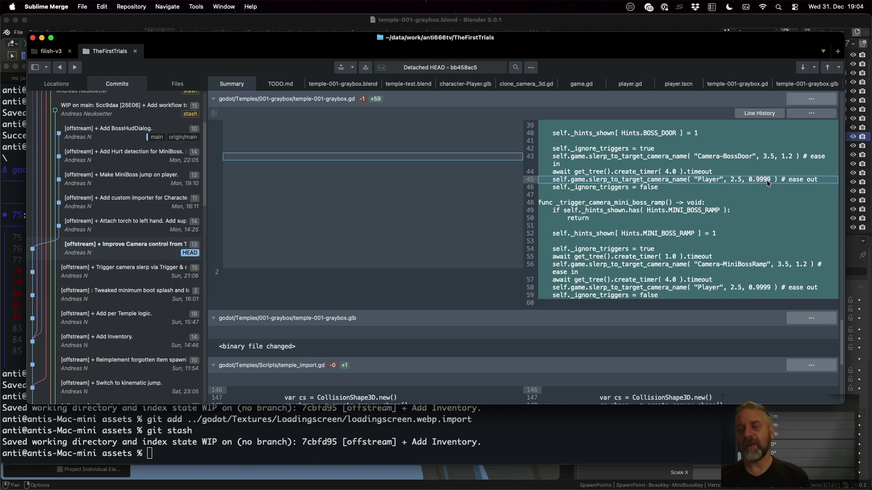
{"action": "left_click", "coordinate": [765, 156]}
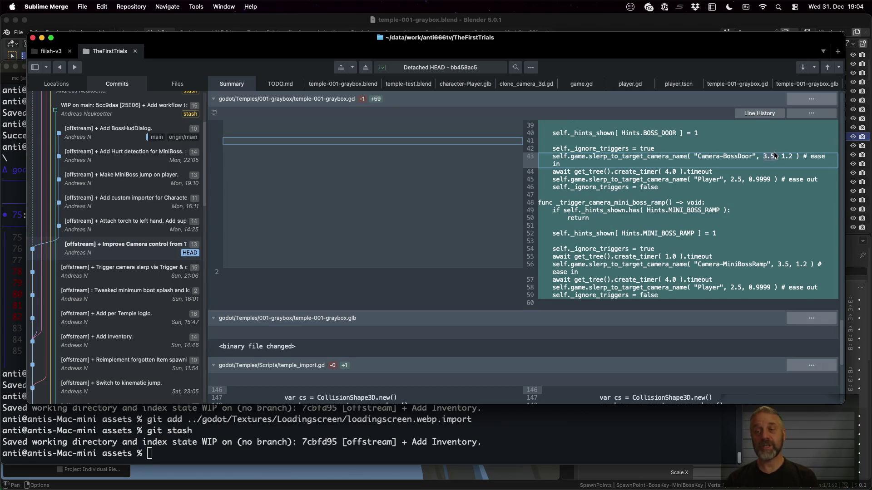
{"action": "left_click", "coordinate": [670, 171]}
{"action": "left_click", "coordinate": [721, 181]}
{"action": "scroll", "coordinate": [720, 181], "scroll_direction": "down", "scroll_amount": 2}
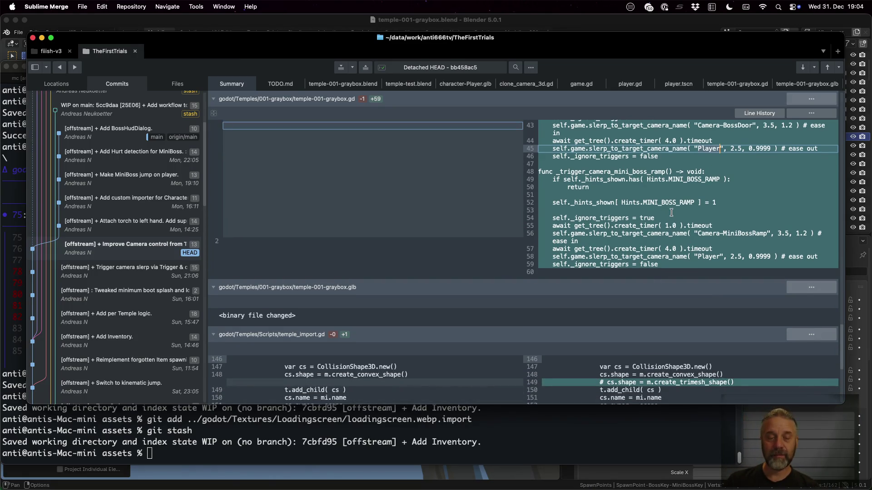
{"action": "scroll", "coordinate": [672, 213], "scroll_direction": "down", "scroll_amount": 3}
{"action": "scroll", "coordinate": [661, 238], "scroll_direction": "down", "scroll_amount": 3}
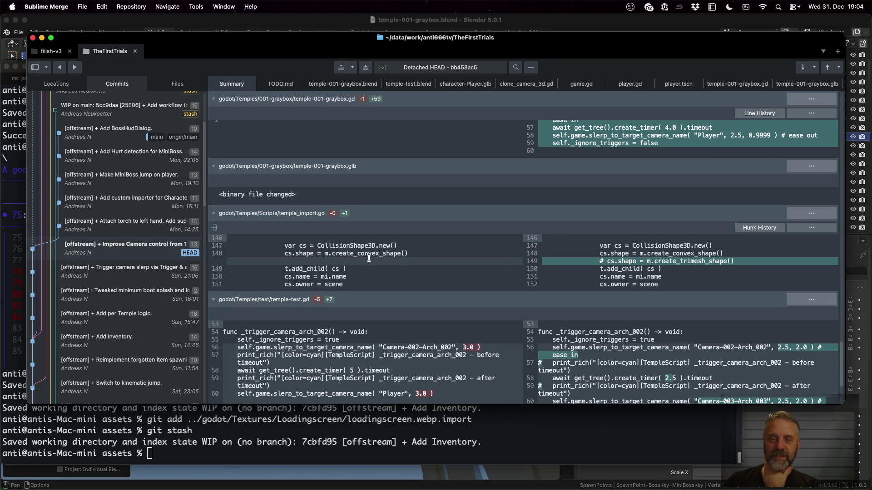
Review the convex collision shape line and commented-out trimesh shape in temple_import.gd
{"action": "left_click", "coordinate": [403, 253]}
{"action": "left_click", "coordinate": [701, 261]}
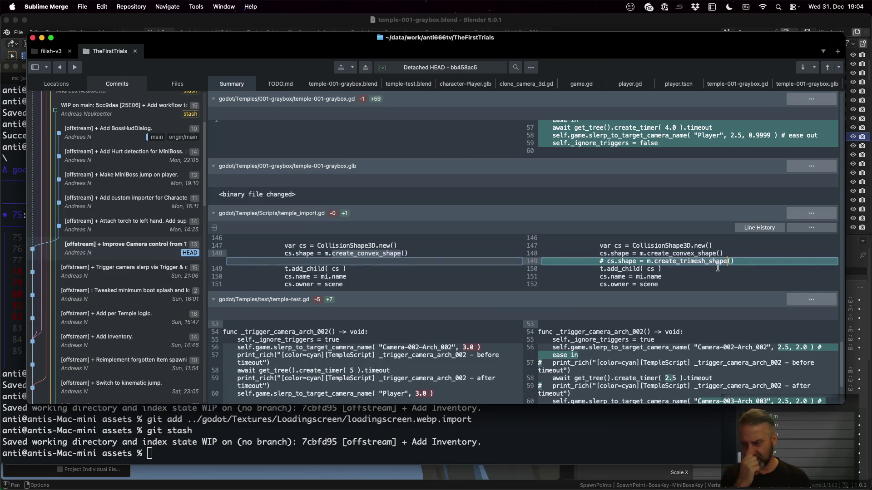
{"action": "scroll", "coordinate": [477, 272], "scroll_direction": "down", "scroll_amount": 3}
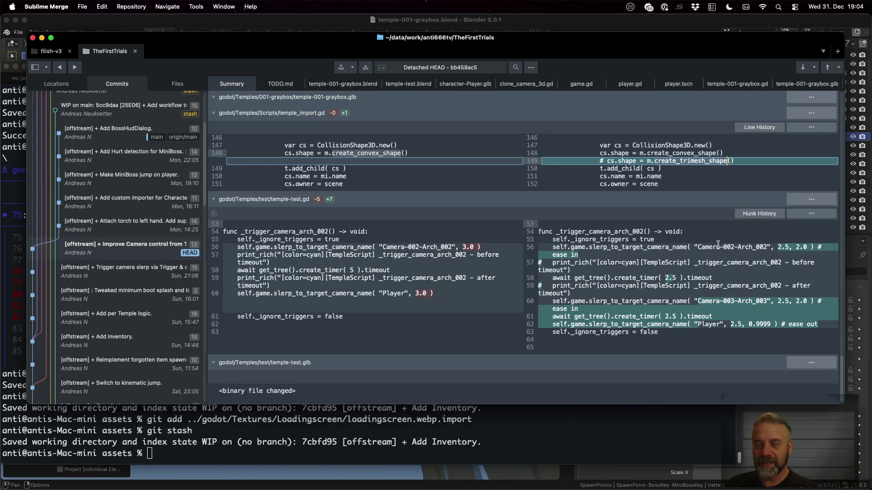
Review _trigger_camera_arch_002's Camera-002 and Camera-003 moves with their waits, then show all windows
{"action": "left_click", "coordinate": [615, 232]}
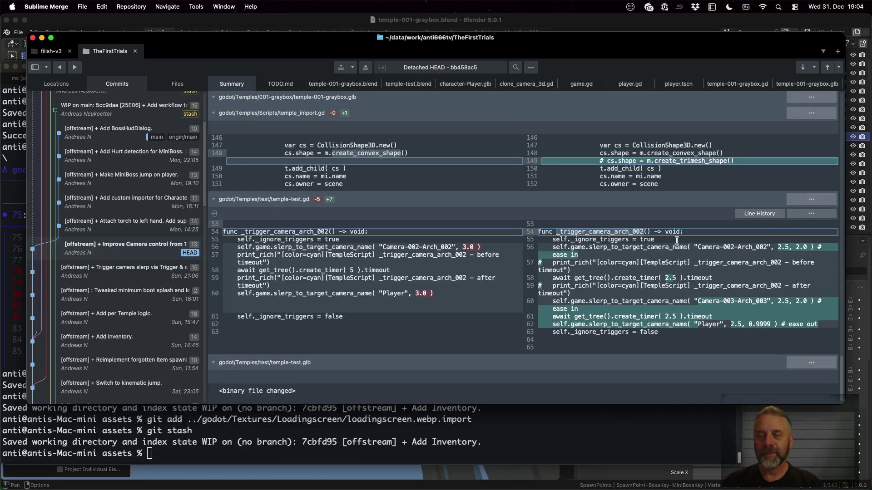
{"action": "left_click", "coordinate": [783, 248]}
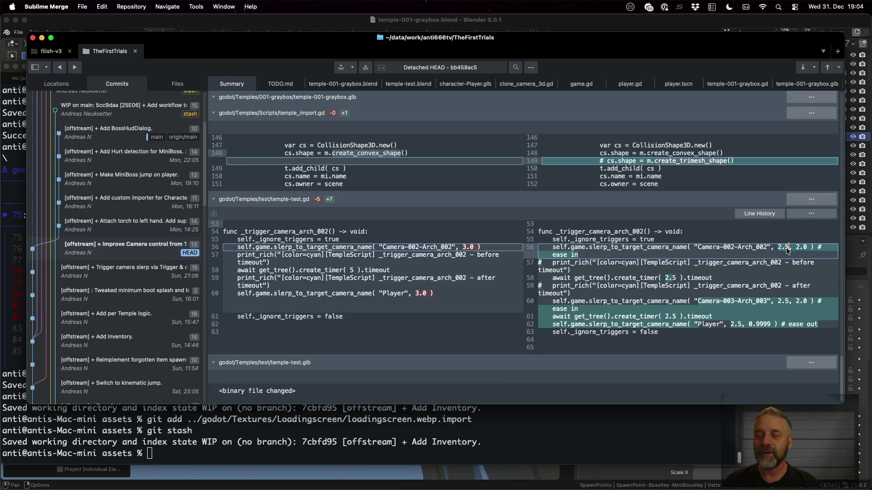
{"action": "left_click", "coordinate": [716, 247]}
{"action": "left_click", "coordinate": [752, 246]}
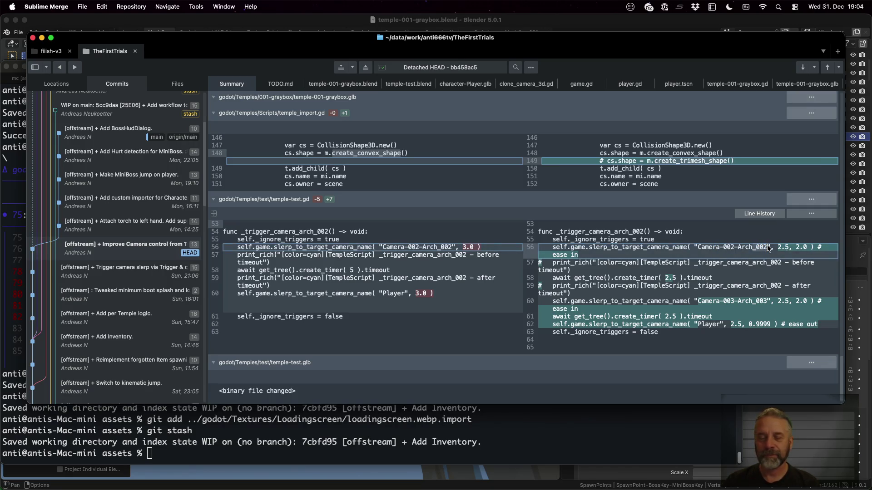
{"action": "left_click", "coordinate": [662, 278]}
{"action": "left_click", "coordinate": [774, 301]}
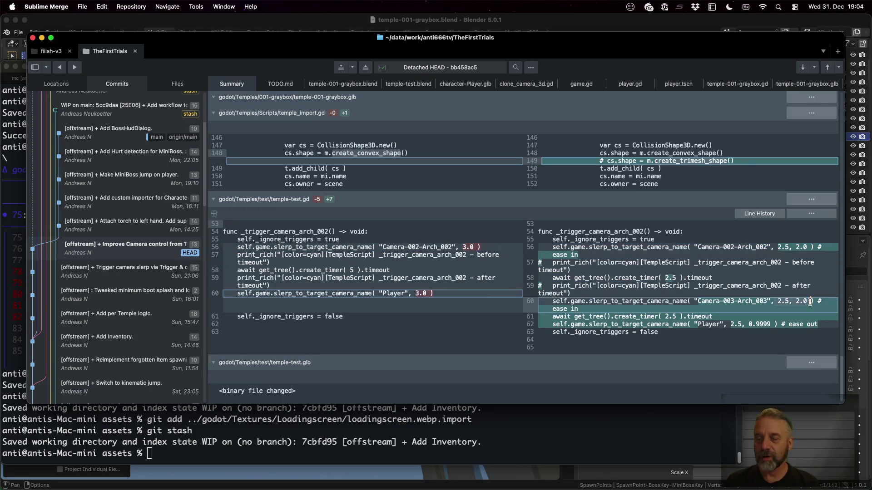
{"action": "left_click", "coordinate": [658, 315]}
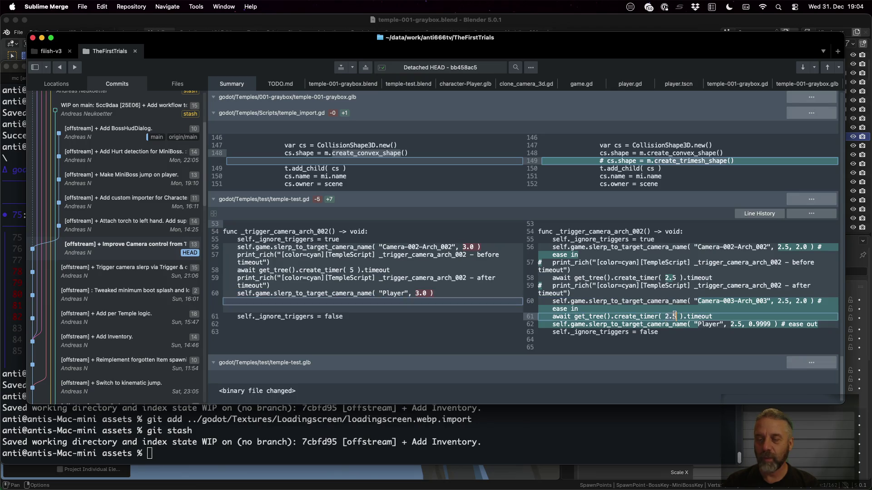
{"action": "scroll", "coordinate": [676, 317], "scroll_direction": "down", "scroll_amount": 1}
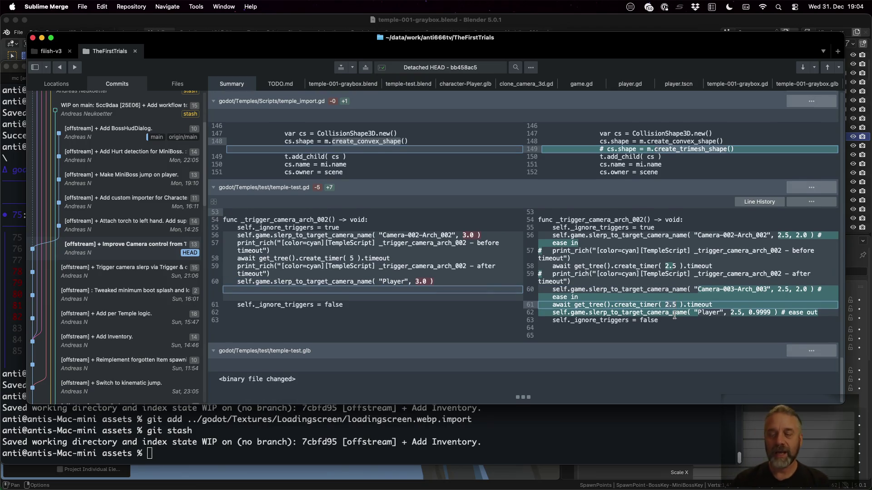
{"action": "key", "text": "ctrl+Up"}
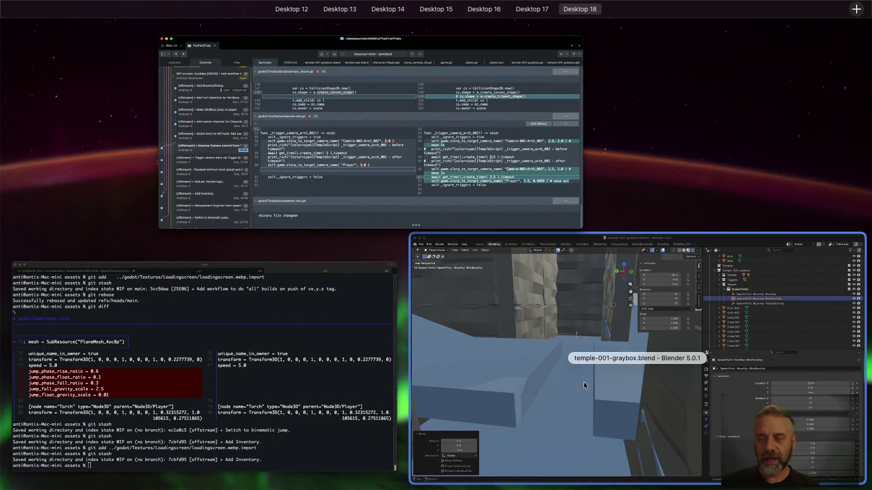
Bring up Blender, load temple-test.blend from recent files and select the Camera-001-Arch rig
{"action": "left_click", "coordinate": [675, 318]}
{"action": "left_click", "coordinate": [18, 32]}
{"action": "mouse_move", "coordinate": [41, 60]}
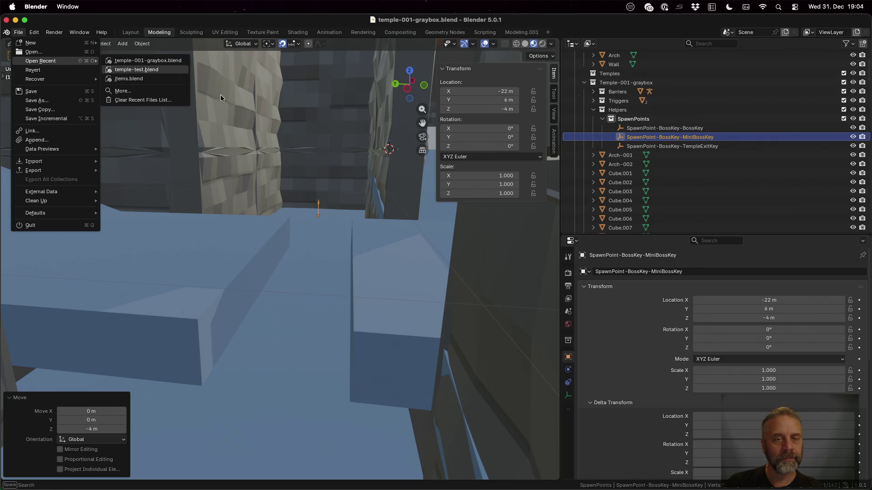
{"action": "left_click", "coordinate": [136, 70]}
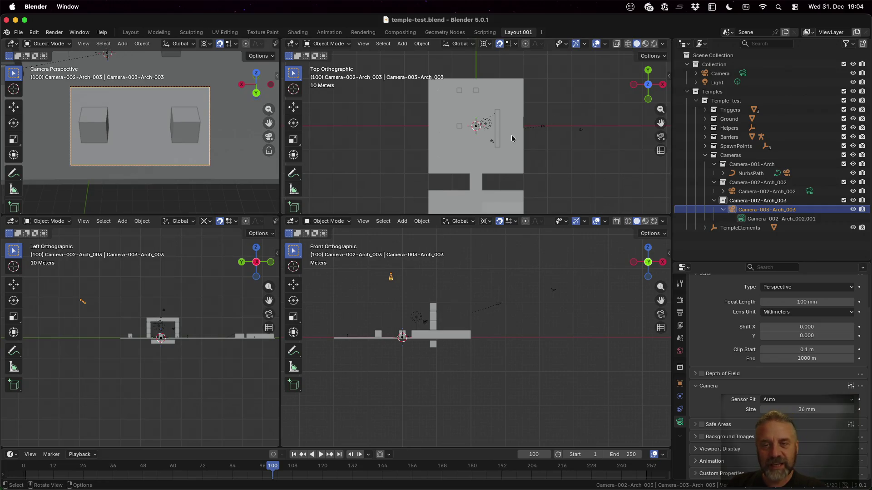
{"action": "scroll", "coordinate": [513, 138], "scroll_direction": "up", "scroll_amount": 4}
{"action": "scroll", "coordinate": [507, 147], "scroll_direction": "up", "scroll_amount": 4}
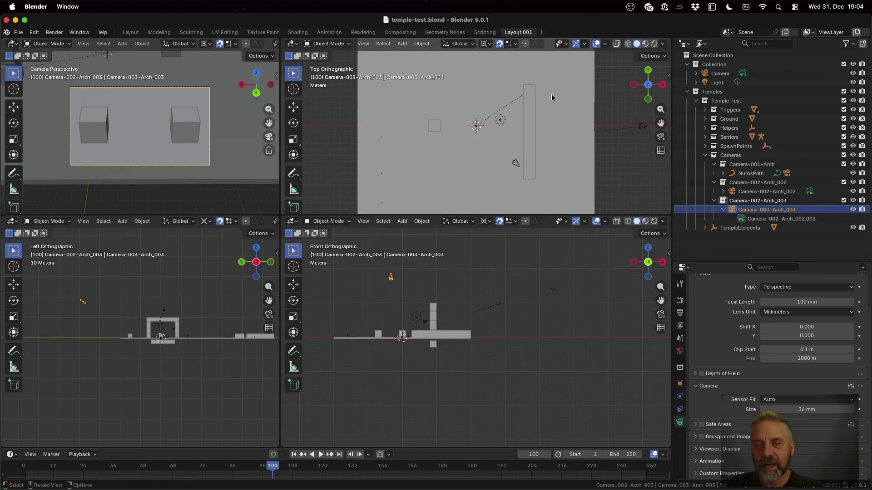
{"action": "scroll", "coordinate": [551, 95], "scroll_direction": "down", "scroll_amount": 3}
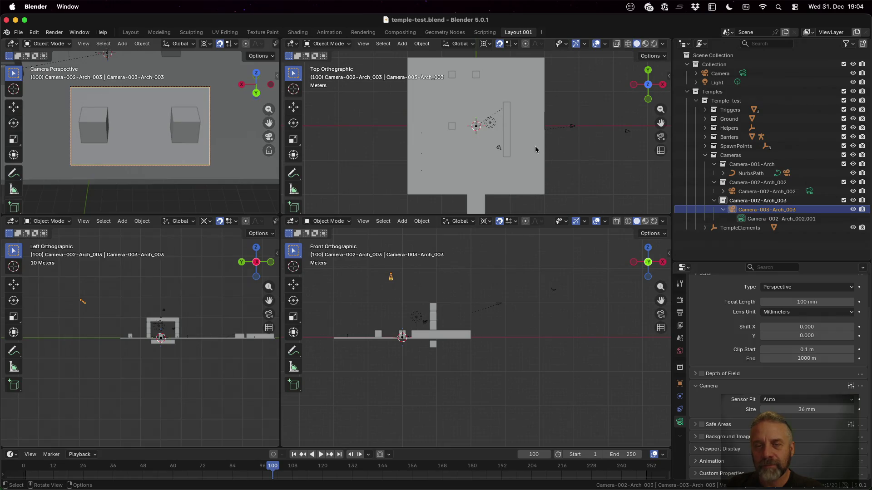
{"action": "left_click", "coordinate": [572, 129]}
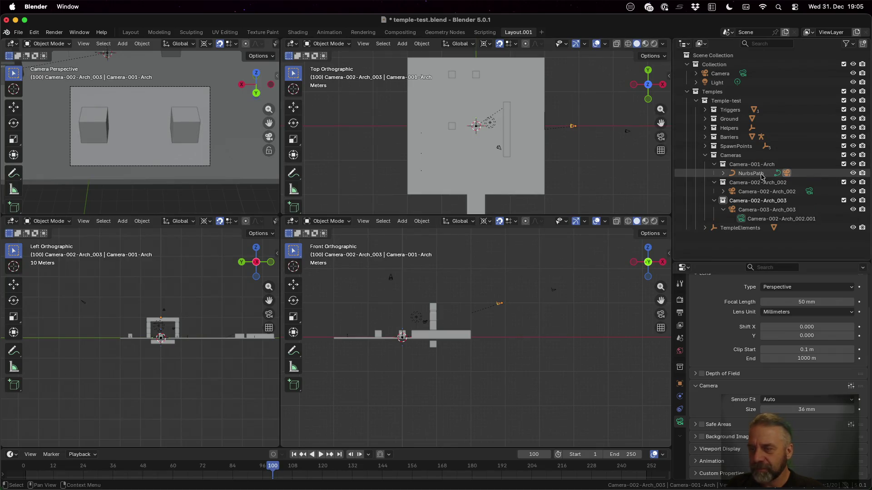
Check Camera-002-Arch_002 and Camera-003-Arch_003, toggling the top-left view's camera viewpoint, then show all windows
{"action": "left_click", "coordinate": [783, 191]}
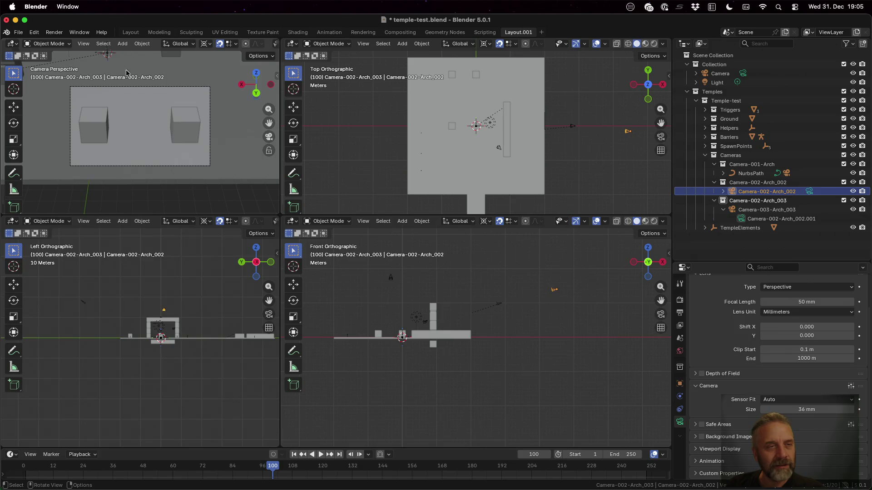
{"action": "left_click", "coordinate": [84, 43]}
{"action": "mouse_move", "coordinate": [102, 164]}
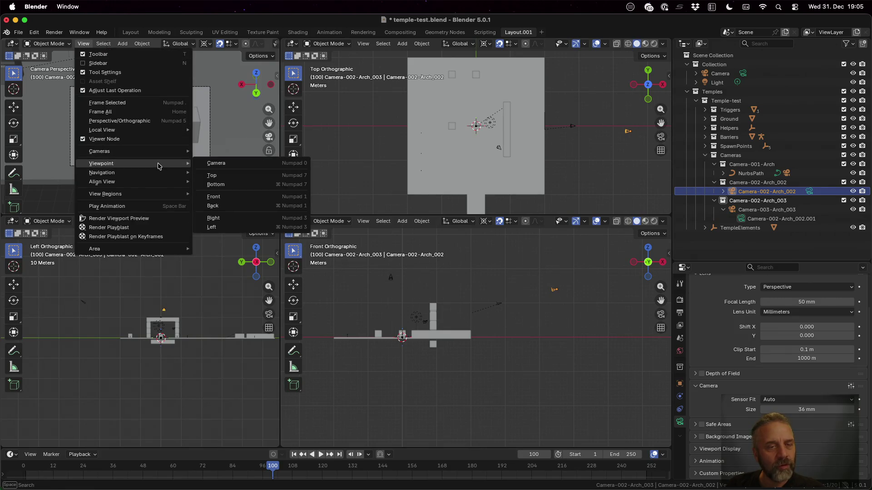
{"action": "left_click", "coordinate": [218, 163]}
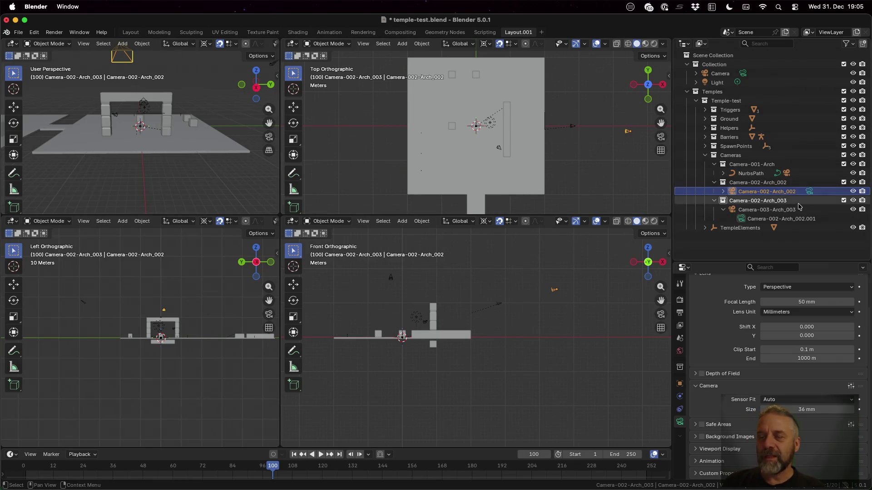
{"action": "left_click", "coordinate": [766, 209]}
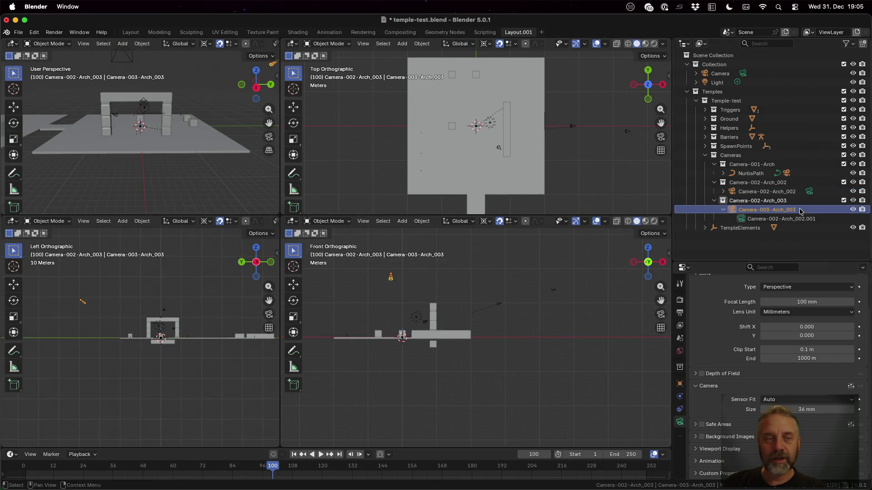
{"action": "left_click", "coordinate": [83, 43]}
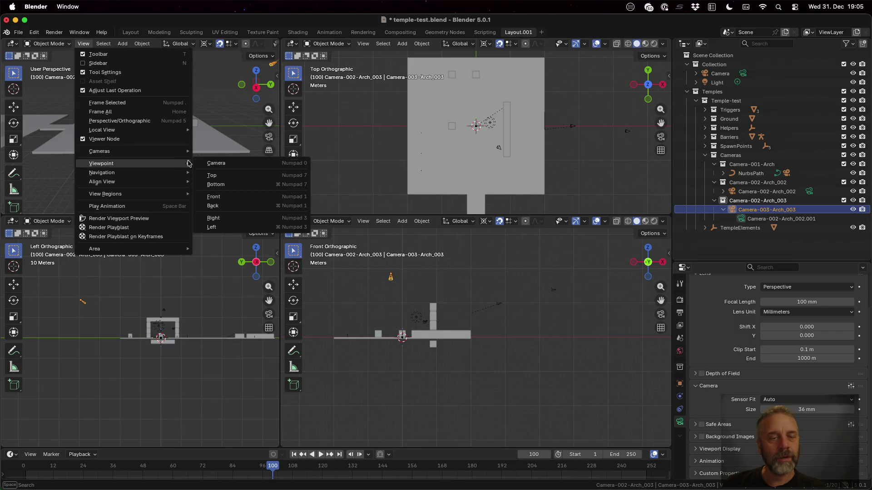
{"action": "left_click", "coordinate": [224, 163]}
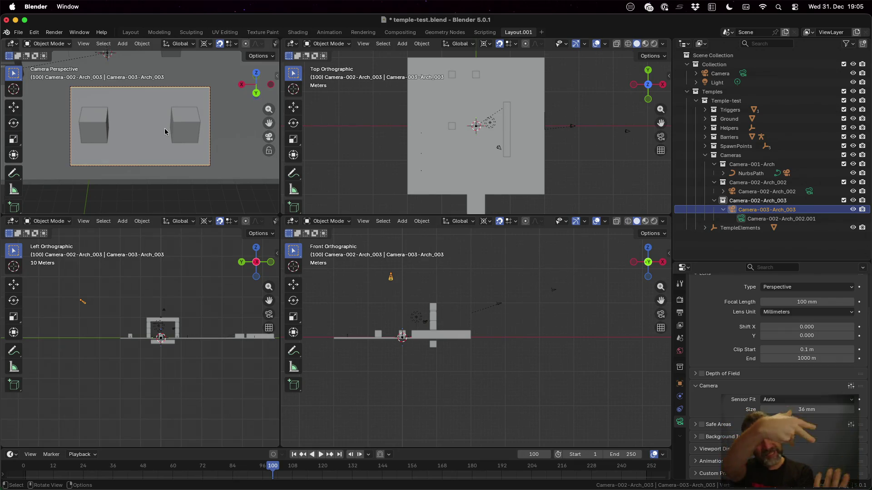
{"action": "key", "text": "ctrl+Up"}
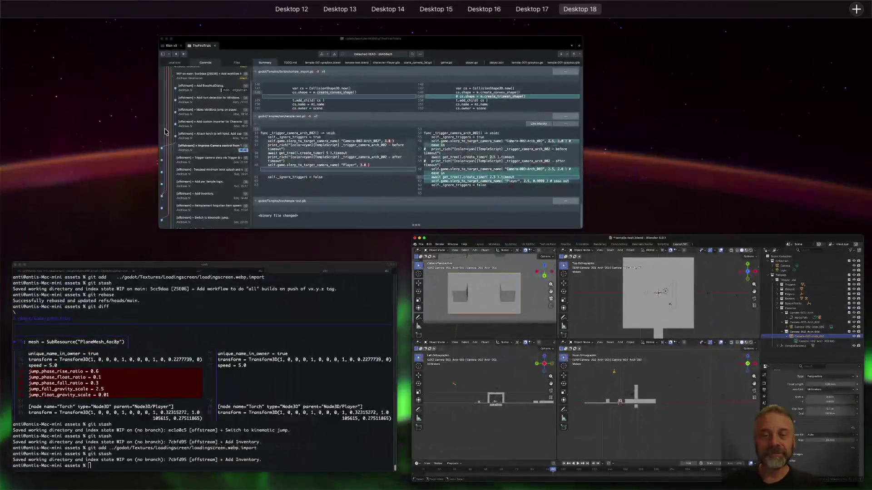
Select the 'Attach torch to left hand' commit in Sublime Merge, glancing at Godot in between
{"action": "left_click", "coordinate": [402, 135]}
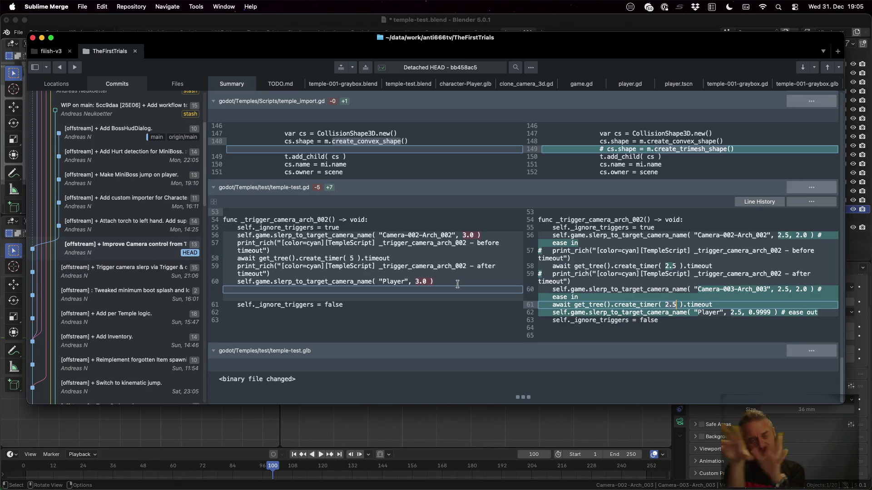
{"action": "left_click", "coordinate": [130, 221]}
{"action": "key", "text": "ctrl+Left"}
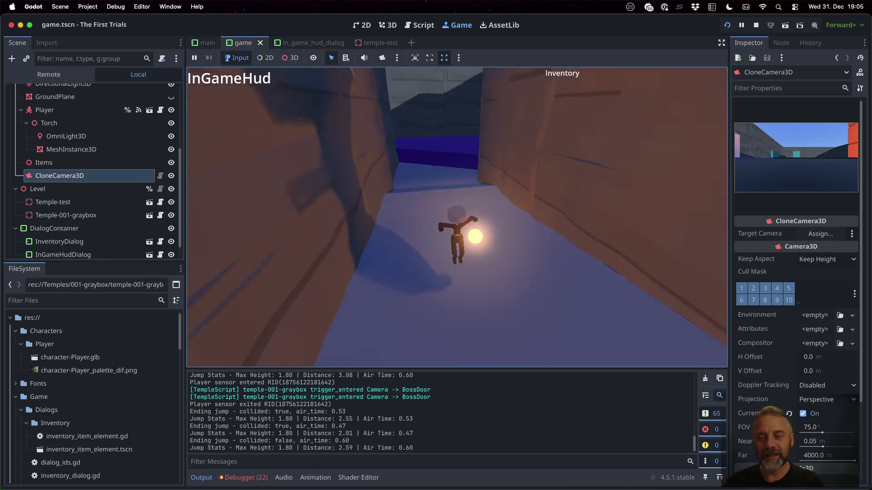
{"action": "key", "text": "super+Tab"}
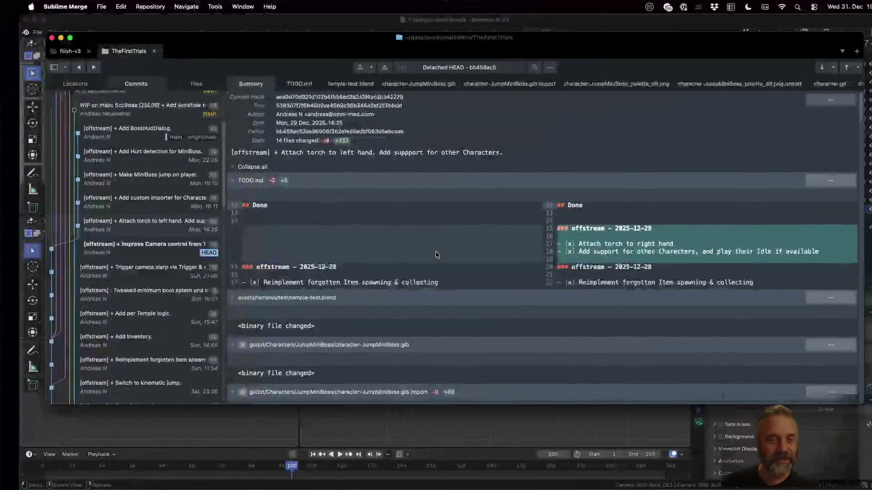
Check out the 'Attach torch to left hand' commit as a detached HEAD
{"action": "right_click", "coordinate": [135, 232]}
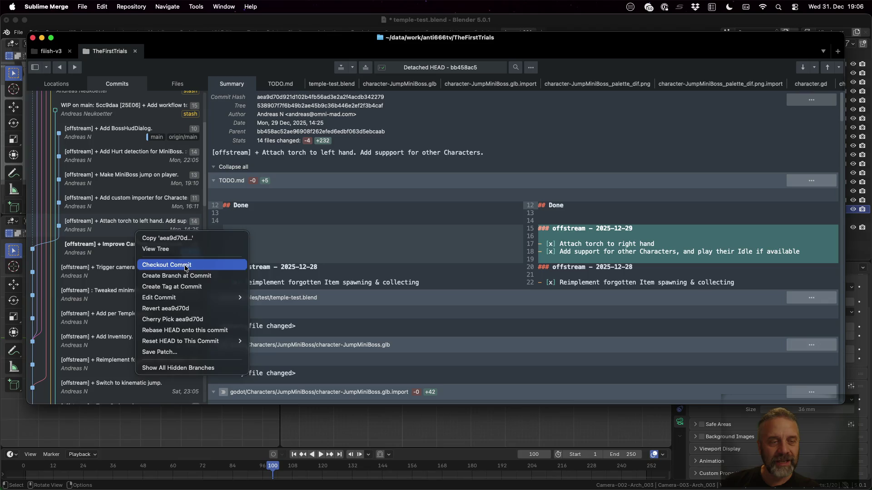
{"action": "left_click", "coordinate": [167, 265]}
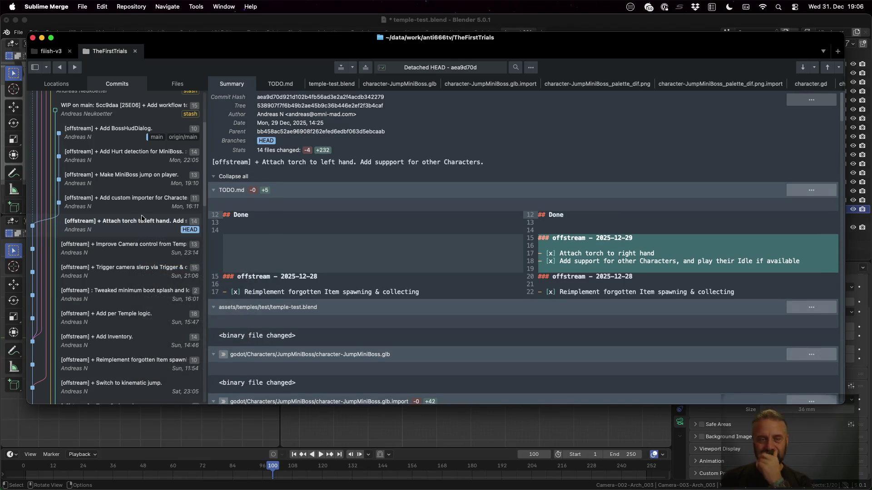
{"action": "scroll", "coordinate": [489, 230], "scroll_direction": "down", "scroll_amount": 3}
{"action": "scroll", "coordinate": [489, 230], "scroll_direction": "down", "scroll_amount": 2}
{"action": "scroll", "coordinate": [489, 231], "scroll_direction": "down", "scroll_amount": 3}
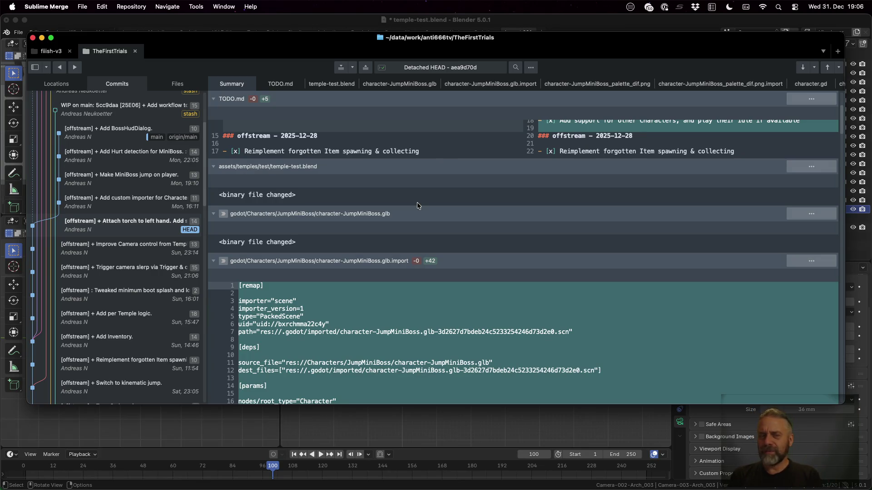
{"action": "scroll", "coordinate": [417, 203], "scroll_direction": "down", "scroll_amount": 2}
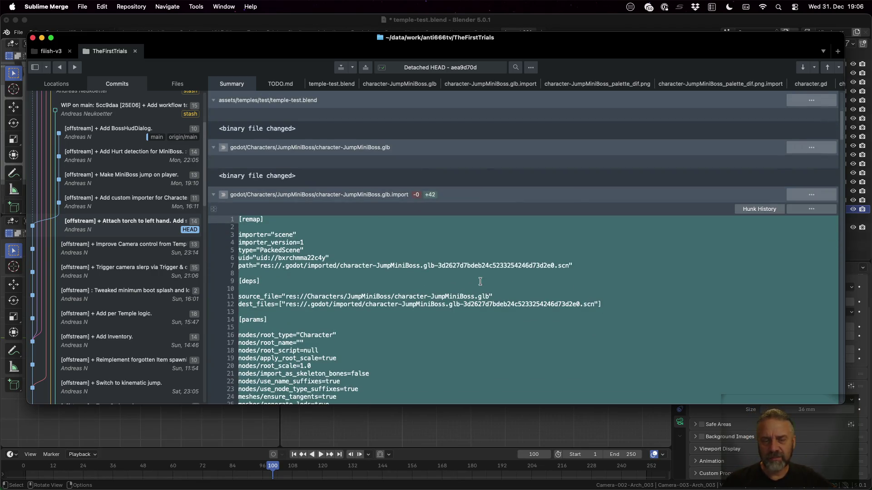
{"action": "scroll", "coordinate": [481, 282], "scroll_direction": "down", "scroll_amount": 4}
{"action": "scroll", "coordinate": [480, 281], "scroll_direction": "down", "scroll_amount": 1}
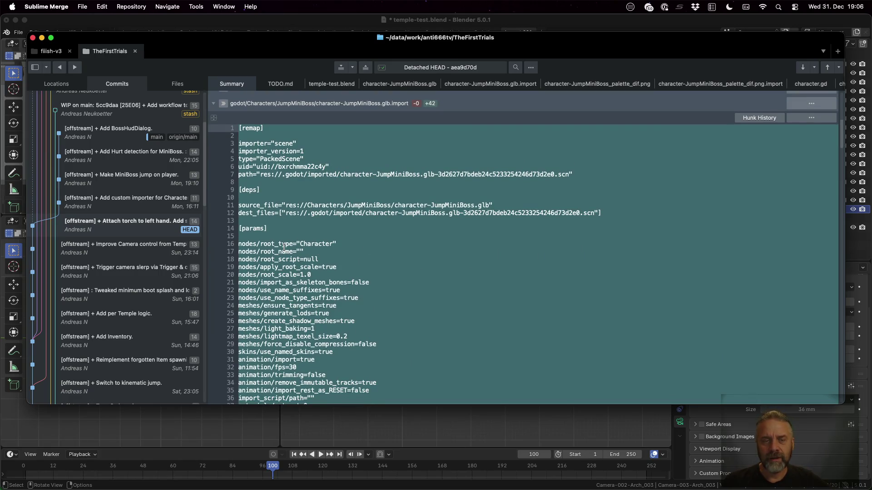
{"action": "scroll", "coordinate": [480, 282], "scroll_direction": "up", "scroll_amount": 2}
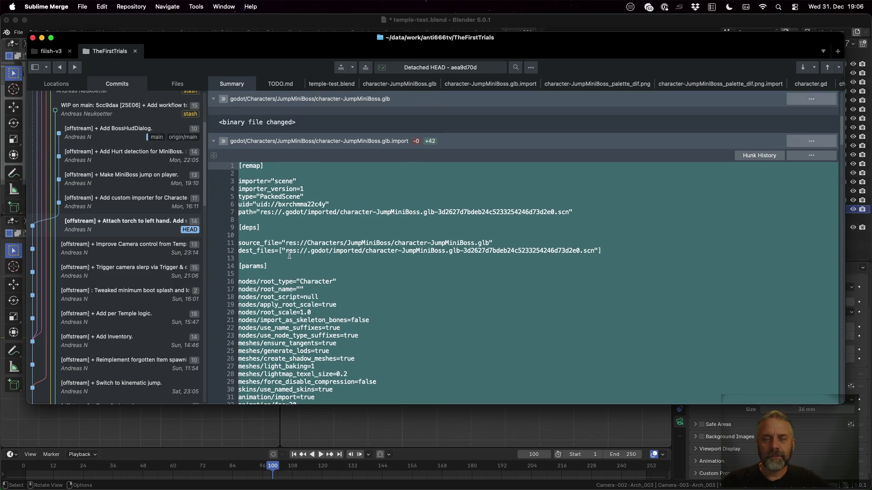
{"action": "scroll", "coordinate": [290, 255], "scroll_direction": "down", "scroll_amount": 3}
{"action": "scroll", "coordinate": [290, 255], "scroll_direction": "down", "scroll_amount": 3}
{"action": "scroll", "coordinate": [290, 255], "scroll_direction": "up", "scroll_amount": 6}
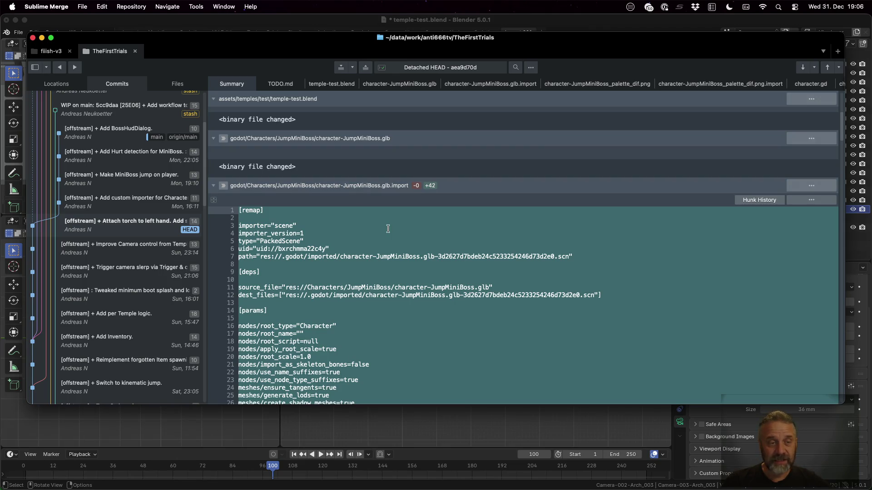
{"action": "scroll", "coordinate": [387, 228], "scroll_direction": "down", "scroll_amount": 5}
{"action": "scroll", "coordinate": [387, 228], "scroll_direction": "down", "scroll_amount": 5}
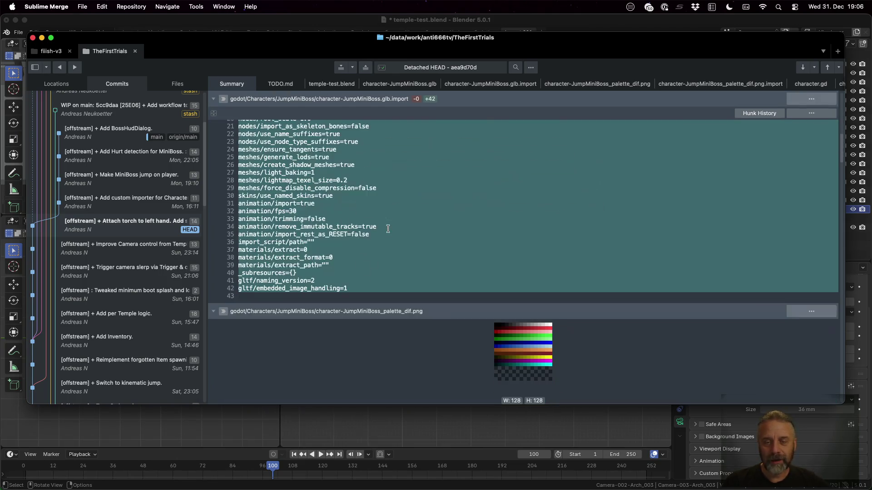
{"action": "scroll", "coordinate": [387, 229], "scroll_direction": "down", "scroll_amount": 5}
{"action": "scroll", "coordinate": [388, 228], "scroll_direction": "down", "scroll_amount": 2}
{"action": "scroll", "coordinate": [387, 229], "scroll_direction": "down", "scroll_amount": 5}
{"action": "scroll", "coordinate": [388, 228], "scroll_direction": "down", "scroll_amount": 5}
{"action": "scroll", "coordinate": [388, 229], "scroll_direction": "down", "scroll_amount": 5}
{"action": "scroll", "coordinate": [387, 229], "scroll_direction": "down", "scroll_amount": 3}
{"action": "scroll", "coordinate": [388, 229], "scroll_direction": "down", "scroll_amount": 5}
{"action": "scroll", "coordinate": [388, 228], "scroll_direction": "down", "scroll_amount": 3}
{"action": "scroll", "coordinate": [323, 189], "scroll_direction": "down", "scroll_amount": 3}
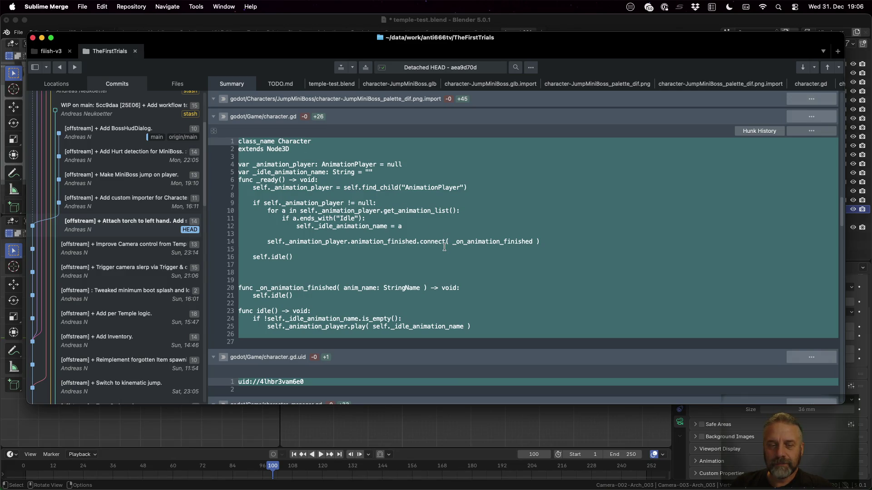
{"action": "left_click", "coordinate": [428, 187]}
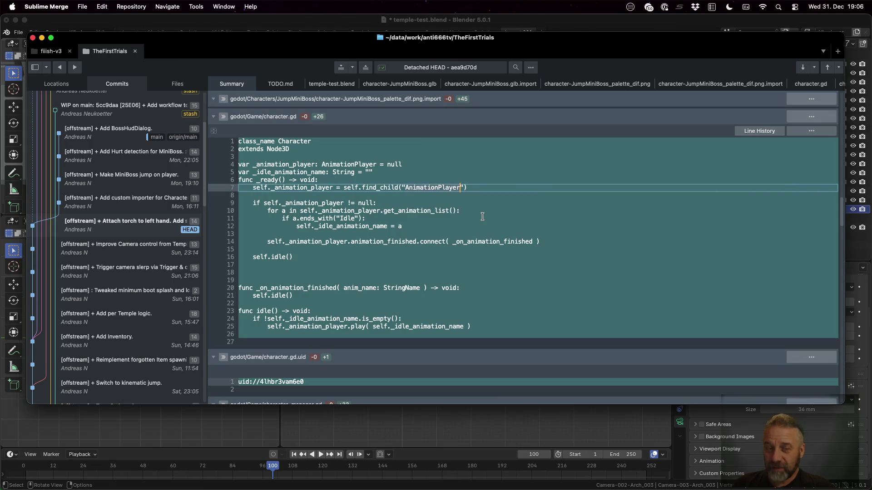
{"action": "left_click", "coordinate": [355, 218]}
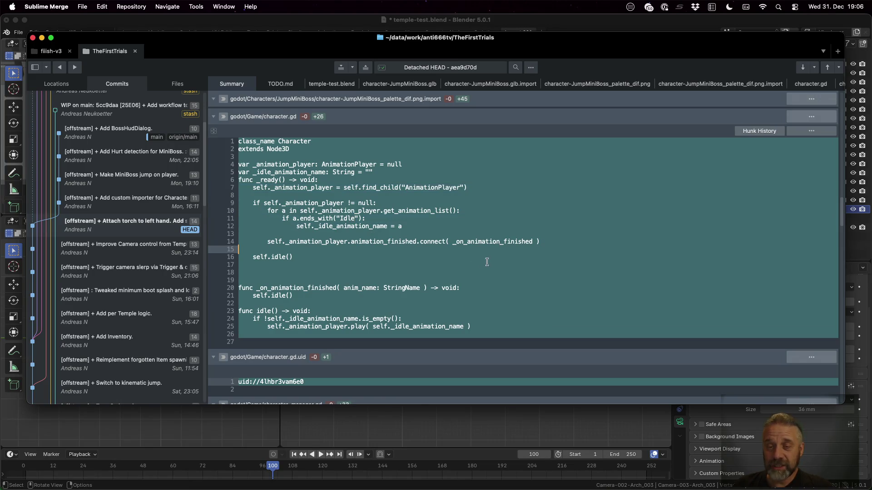
{"action": "scroll", "coordinate": [487, 262], "scroll_direction": "down", "scroll_amount": 2}
{"action": "left_click", "coordinate": [435, 266]}
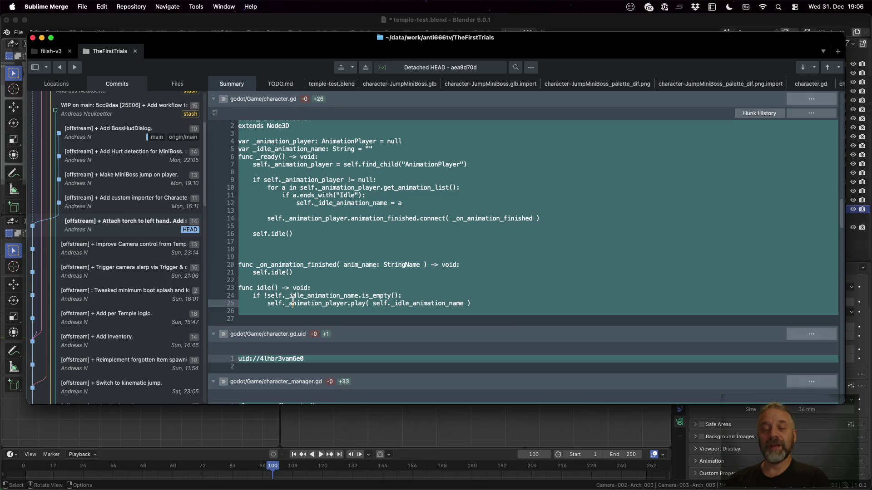
{"action": "scroll", "coordinate": [347, 294], "scroll_direction": "down", "scroll_amount": 3}
{"action": "scroll", "coordinate": [347, 294], "scroll_direction": "down", "scroll_amount": 2}
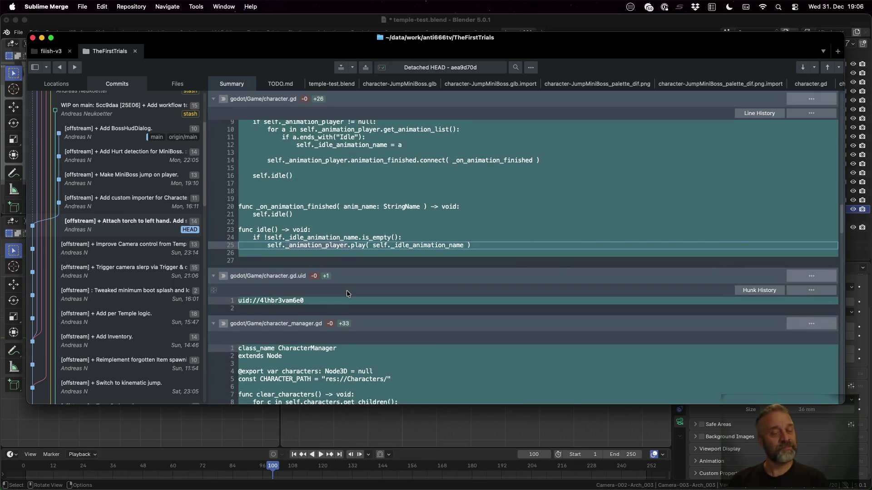
{"action": "scroll", "coordinate": [347, 294], "scroll_direction": "down", "scroll_amount": 1}
{"action": "scroll", "coordinate": [347, 294], "scroll_direction": "down", "scroll_amount": 5}
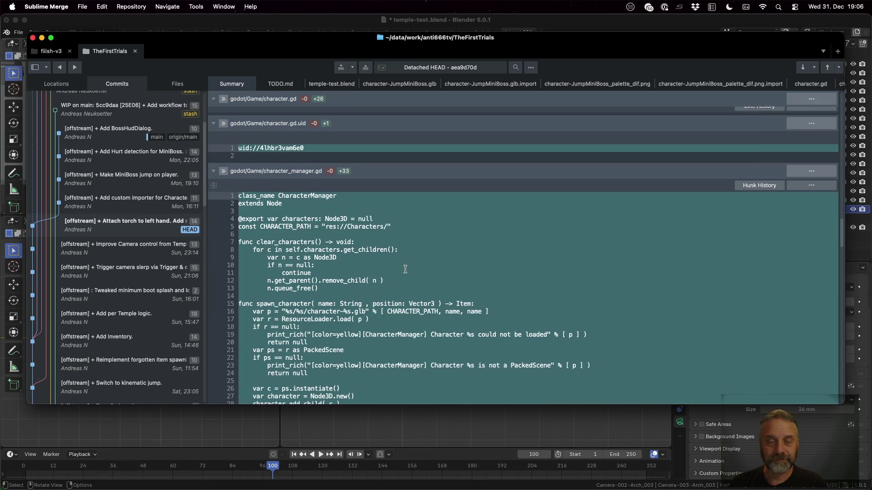
{"action": "scroll", "coordinate": [405, 270], "scroll_direction": "down", "scroll_amount": 2}
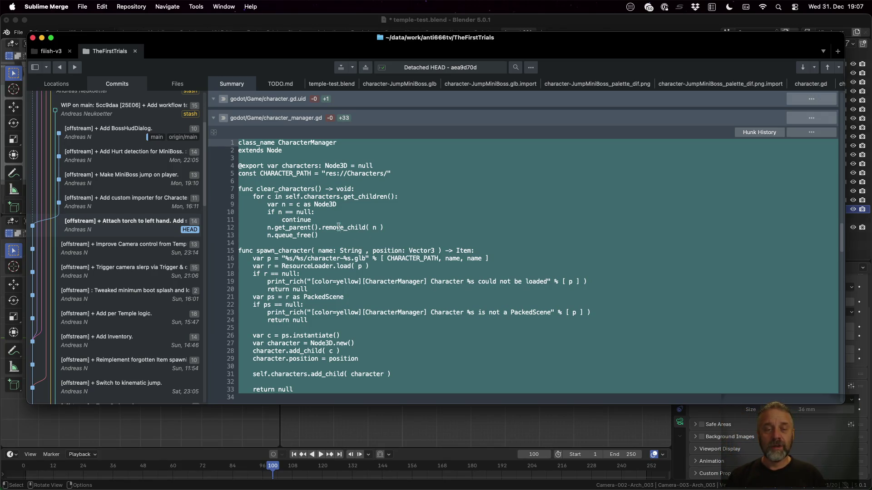
{"action": "left_click", "coordinate": [300, 190]}
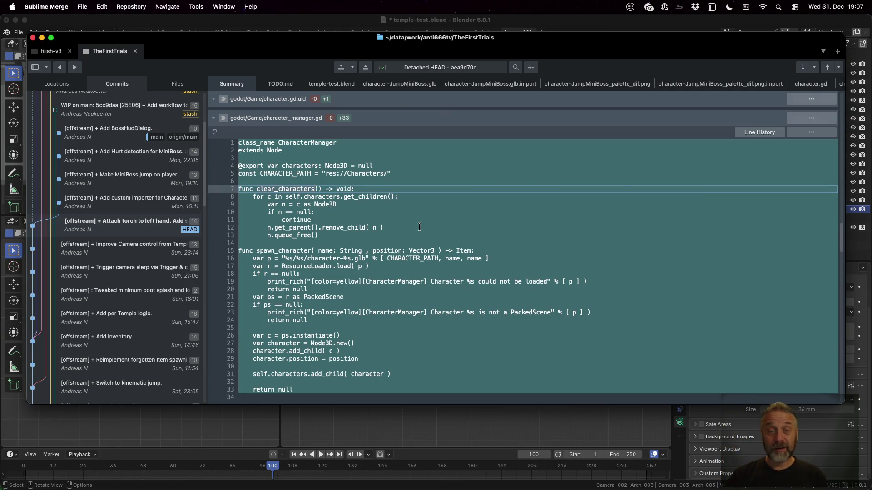
{"action": "left_click", "coordinate": [289, 250]}
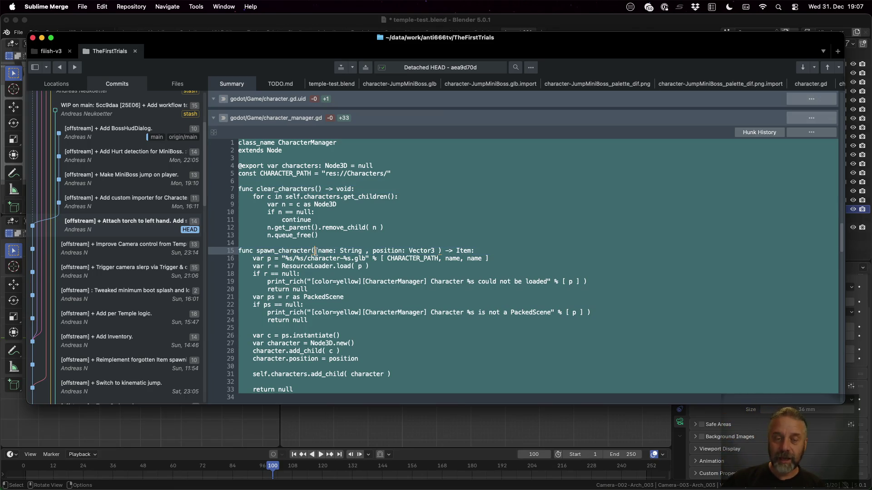
{"action": "left_click", "coordinate": [285, 260]}
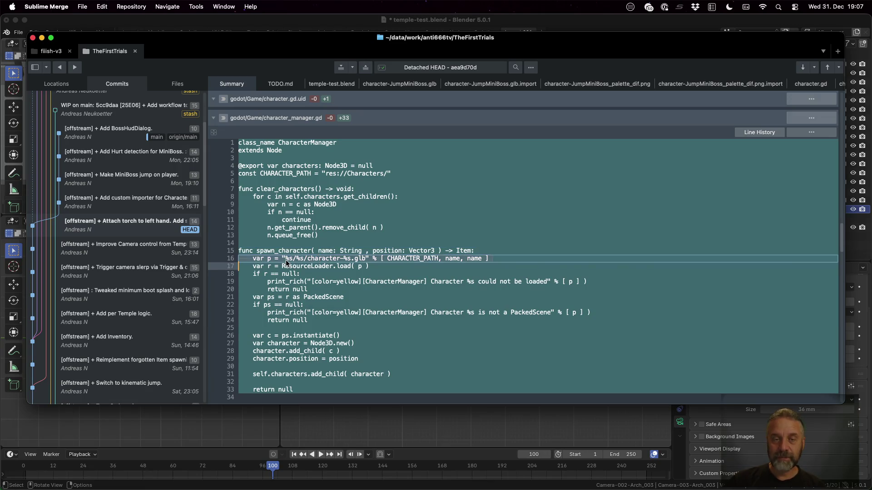
{"action": "left_click", "coordinate": [340, 174]}
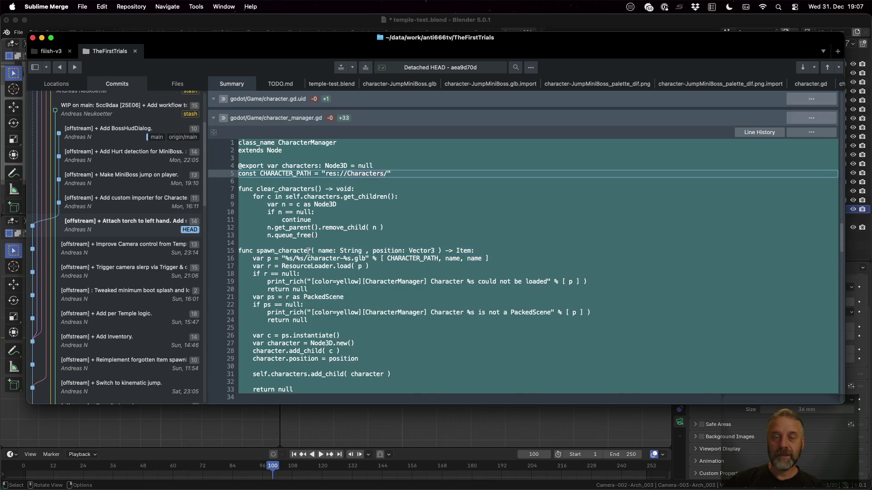
{"action": "left_click", "coordinate": [458, 259]}
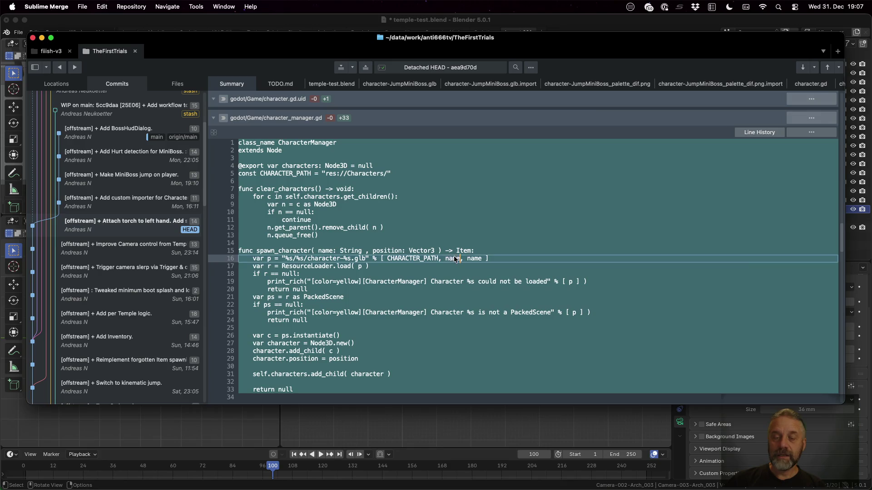
{"action": "left_click", "coordinate": [299, 269]}
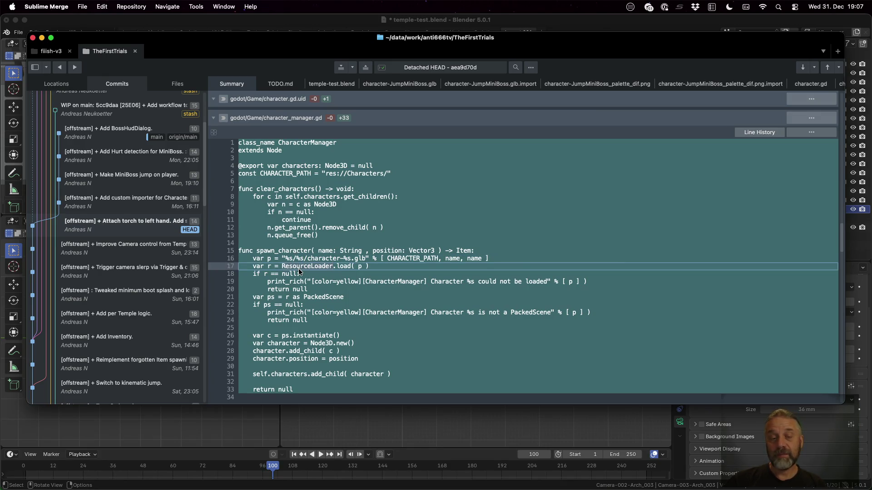
{"action": "scroll", "coordinate": [299, 268], "scroll_direction": "down", "scroll_amount": 2}
{"action": "scroll", "coordinate": [307, 280], "scroll_direction": "down", "scroll_amount": 3}
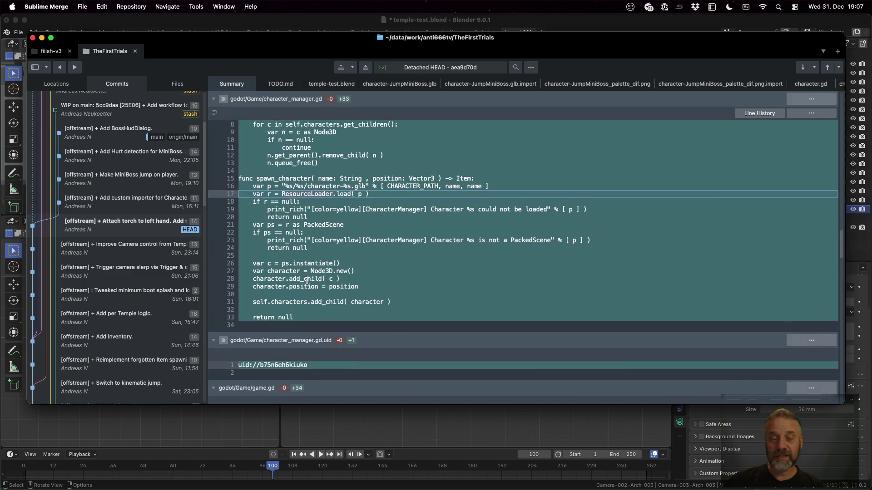
{"action": "scroll", "coordinate": [307, 280], "scroll_direction": "down", "scroll_amount": 8}
{"action": "scroll", "coordinate": [307, 280], "scroll_direction": "down", "scroll_amount": 6}
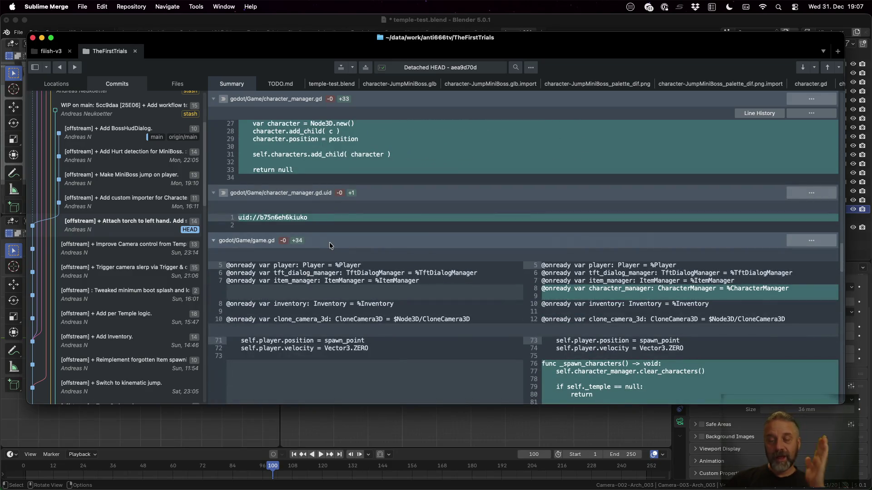
{"action": "scroll", "coordinate": [329, 242], "scroll_direction": "down", "scroll_amount": 5}
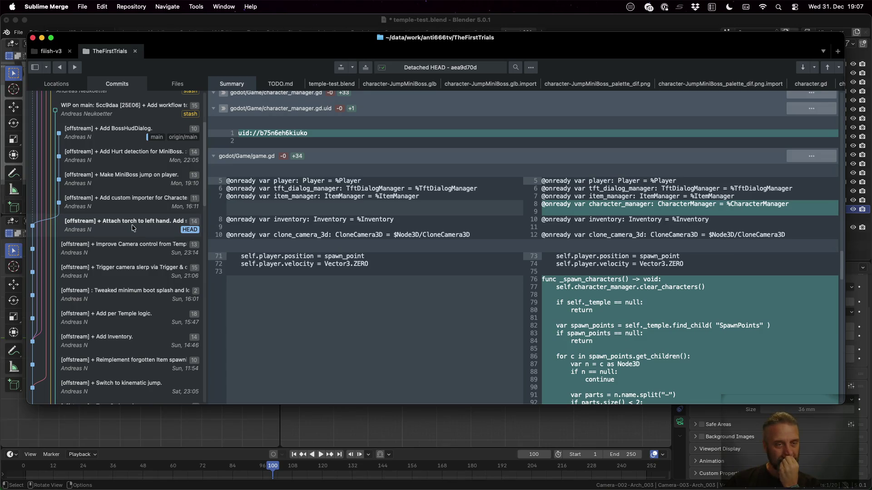
{"action": "mouse_move", "coordinate": [695, 273]}
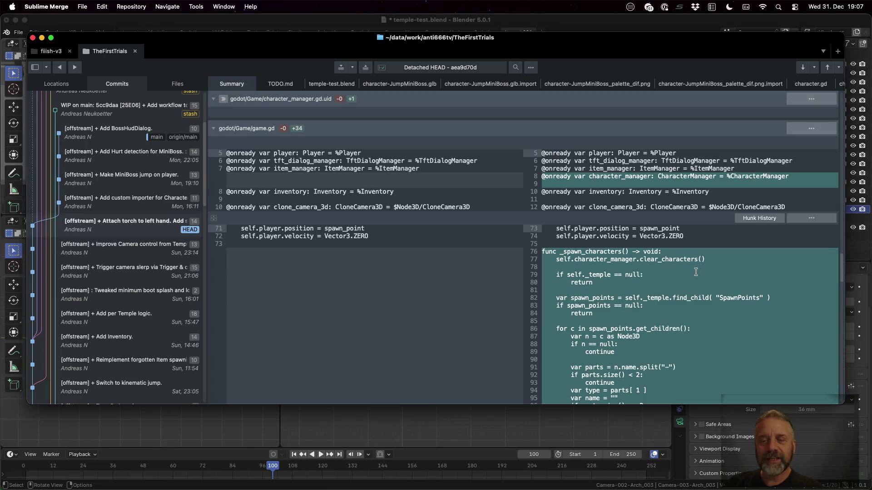
{"action": "scroll", "coordinate": [695, 271], "scroll_direction": "down", "scroll_amount": 5}
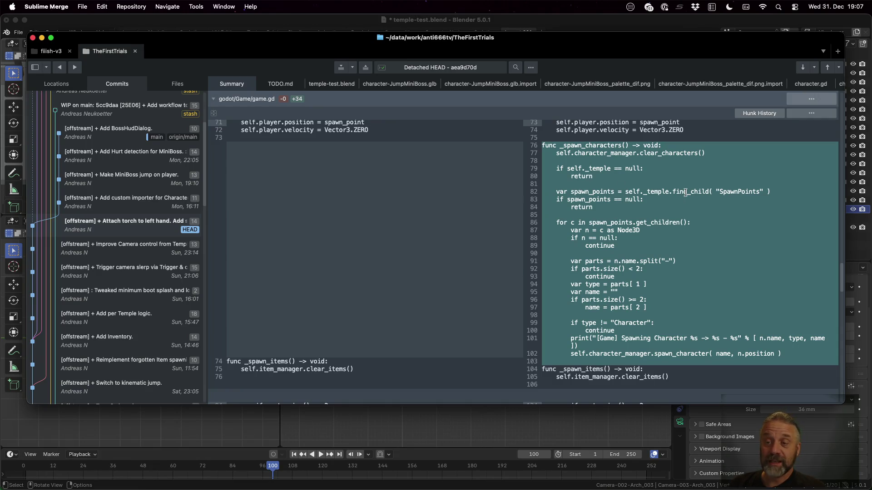
Note the SpawnPoints lookup, then reopen temple-test.blend in Blender discarding unsaved changes
{"action": "left_click", "coordinate": [735, 191]}
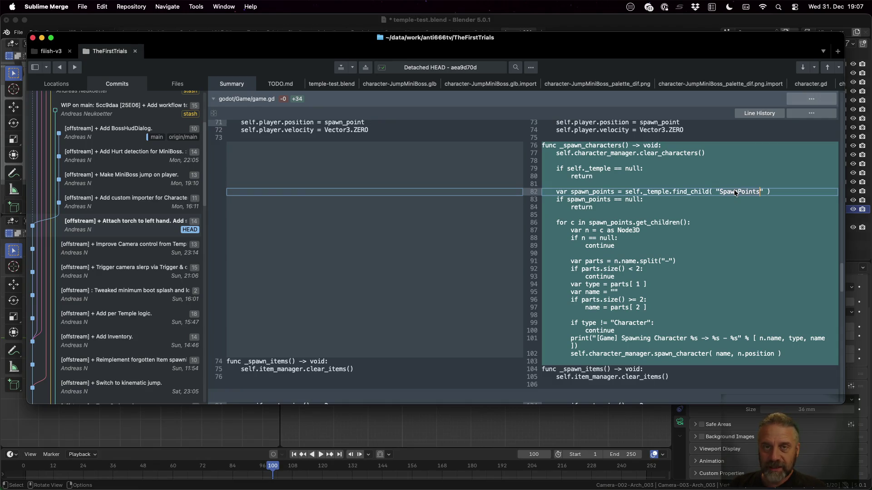
{"action": "left_click", "coordinate": [599, 21]}
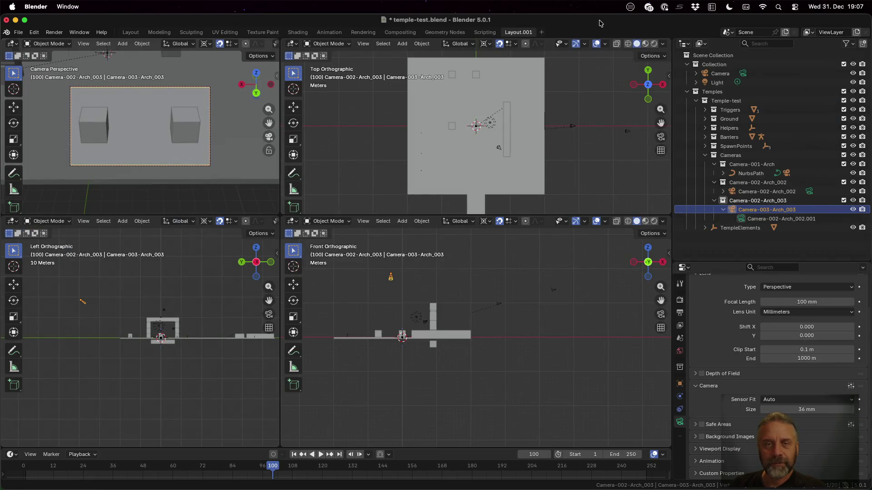
{"action": "left_click", "coordinate": [19, 32]}
{"action": "mouse_move", "coordinate": [40, 61]}
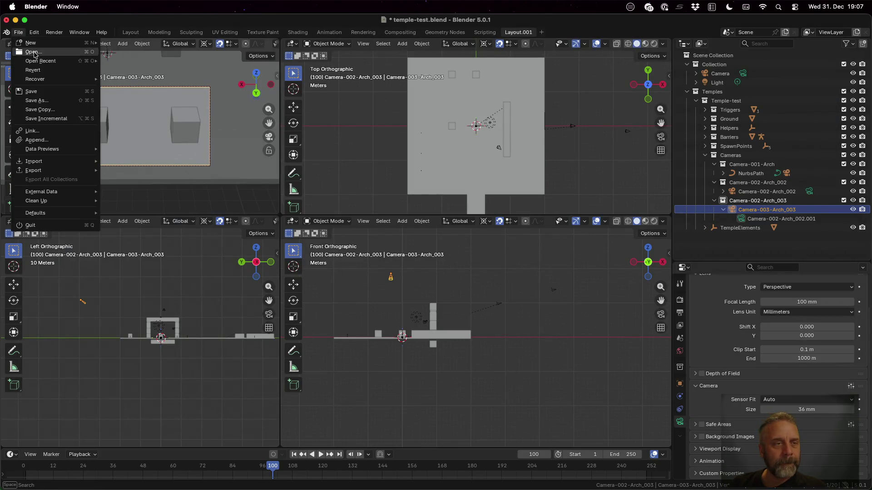
{"action": "left_click", "coordinate": [136, 61]}
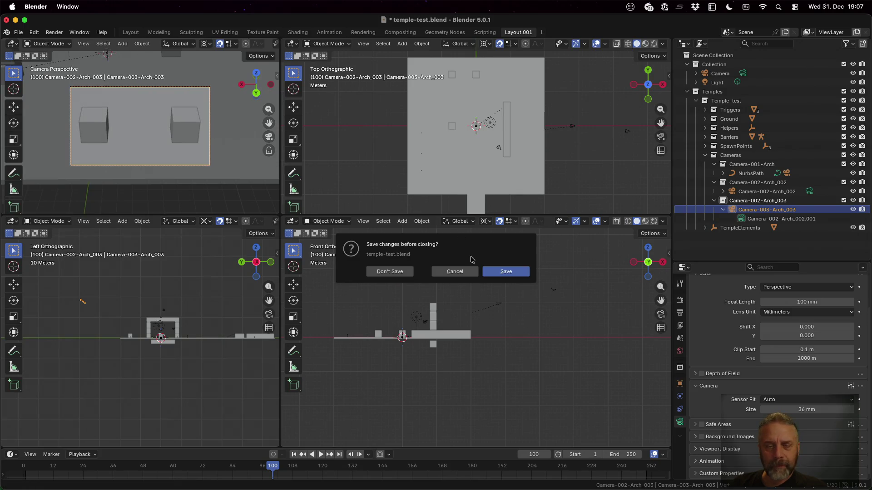
{"action": "left_click", "coordinate": [389, 272]}
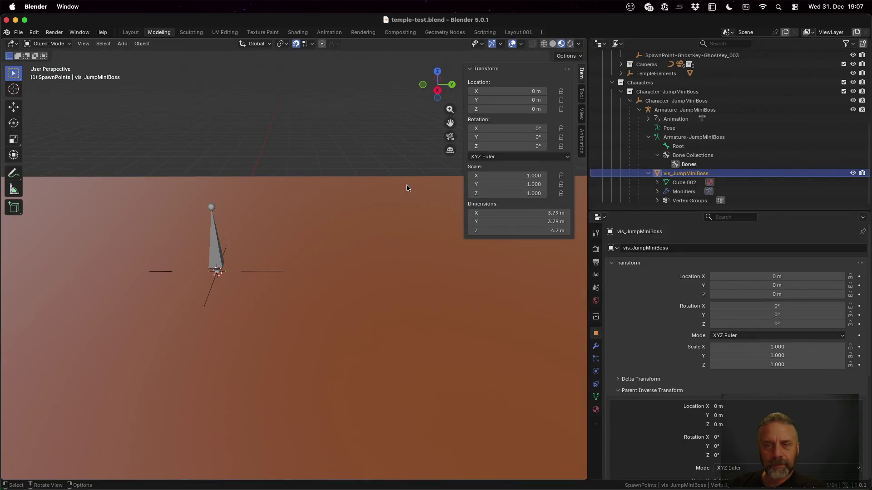
{"action": "scroll", "coordinate": [407, 184], "scroll_direction": "down", "scroll_amount": 5}
{"action": "scroll", "coordinate": [297, 275], "scroll_direction": "up", "scroll_amount": 6}
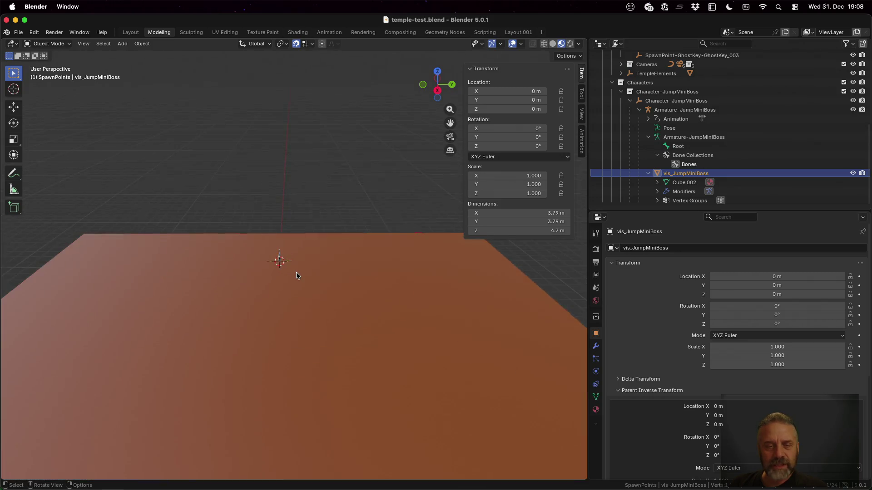
{"action": "scroll", "coordinate": [296, 269], "scroll_direction": "up", "scroll_amount": 2}
{"action": "scroll", "coordinate": [682, 170], "scroll_direction": "up", "scroll_amount": 5}
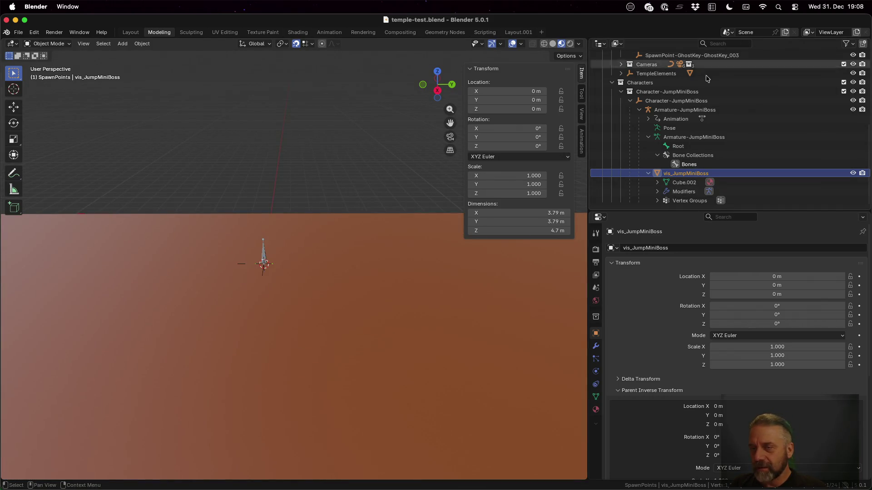
{"action": "scroll", "coordinate": [688, 150], "scroll_direction": "up", "scroll_amount": 5}
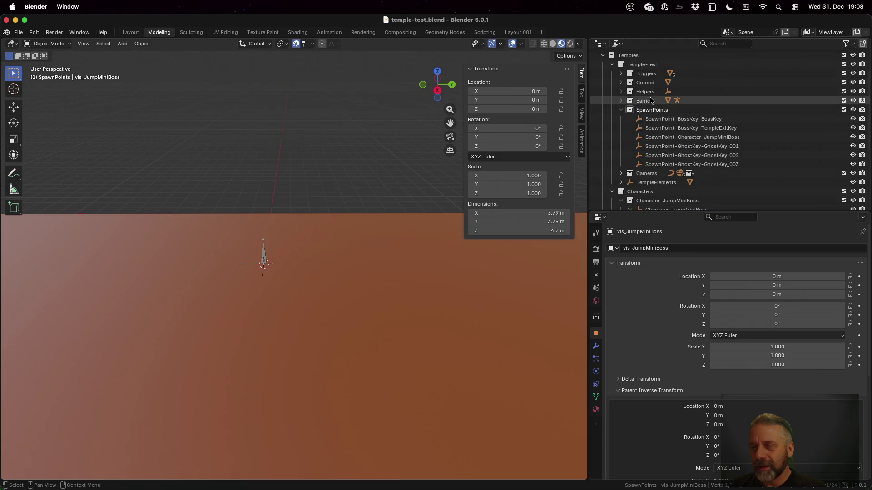
Step through the SpawnPoints entries in Blender's Outliner up to the JumpMiniBoss character spawn
{"action": "left_click", "coordinate": [688, 118]}
{"action": "left_click", "coordinate": [714, 146]}
{"action": "left_click", "coordinate": [718, 164]}
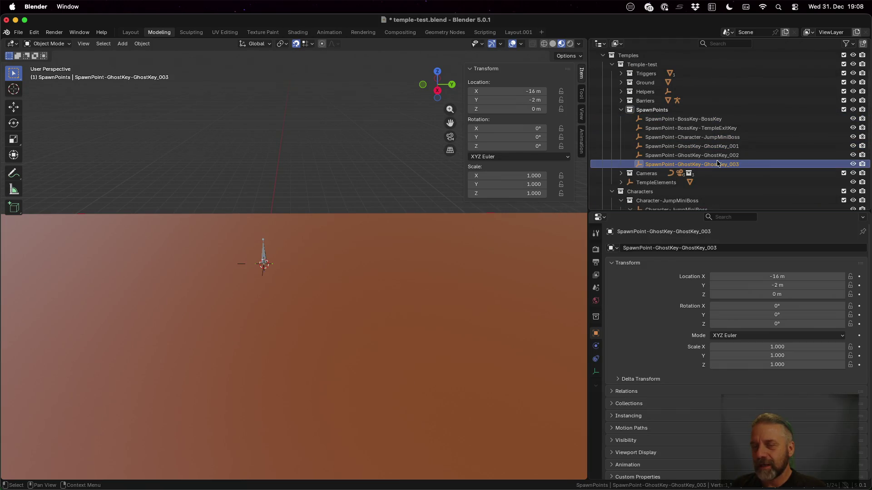
{"action": "key", "text": "Up"}
{"action": "key", "text": "Up"}
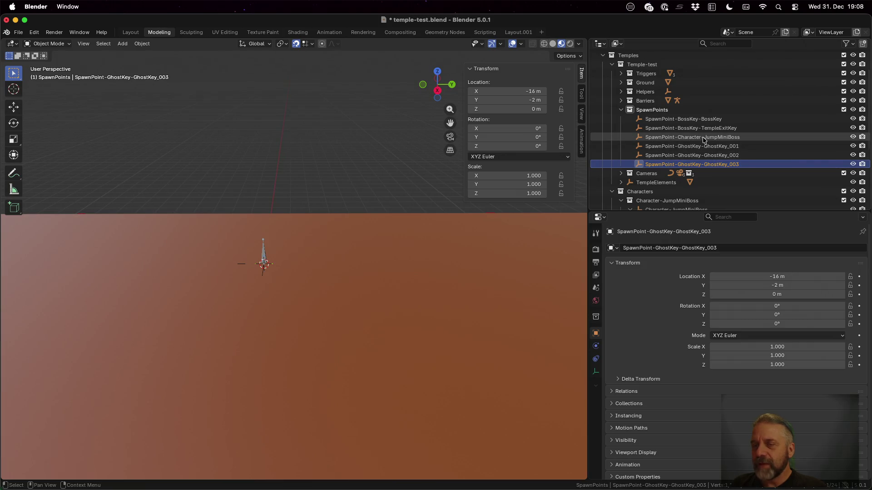
{"action": "key", "text": "Up"}
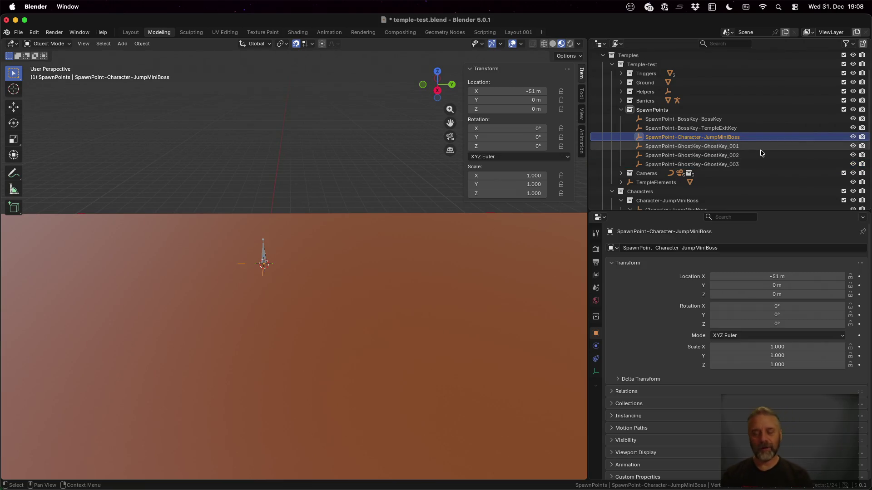
Bring Sublime Merge to the front via Mission Control
{"action": "key", "text": "ctrl+Up"}
{"action": "left_click", "coordinate": [369, 133]}
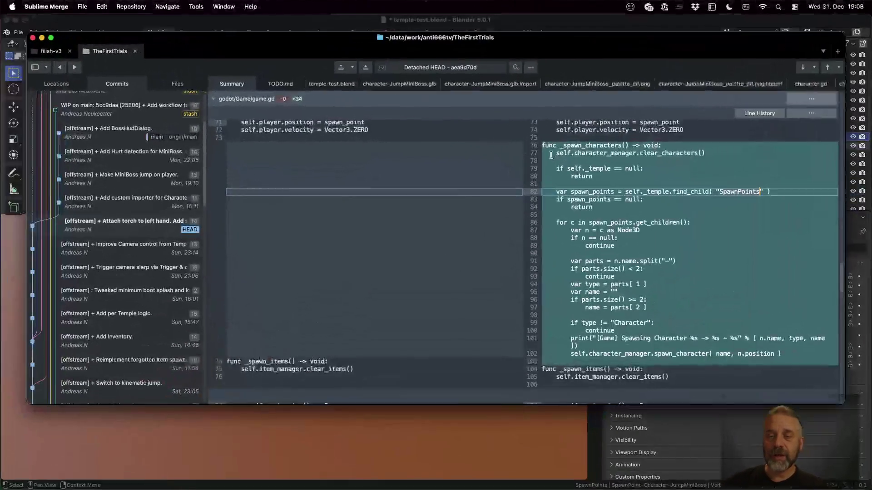
{"action": "scroll", "coordinate": [712, 239], "scroll_direction": "down", "scroll_amount": 3}
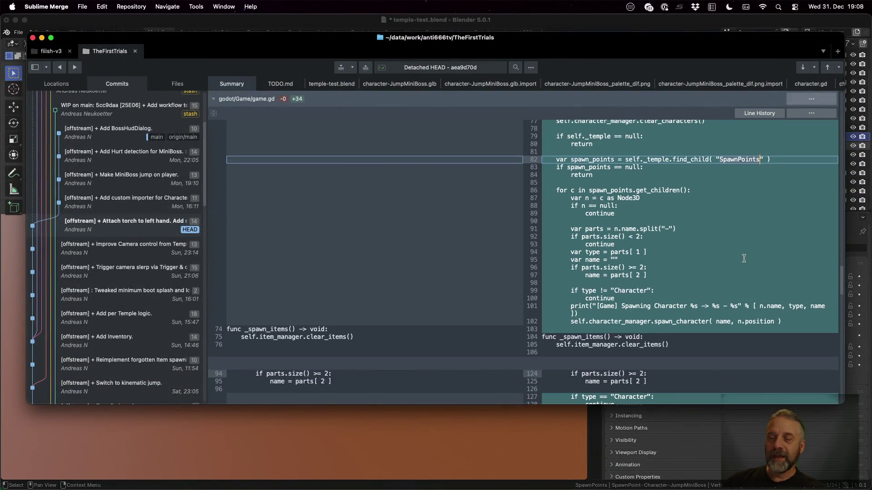
Mark the Character type check on line 99 of the game.gd diff, then switch to Godot
{"action": "left_click", "coordinate": [630, 291]}
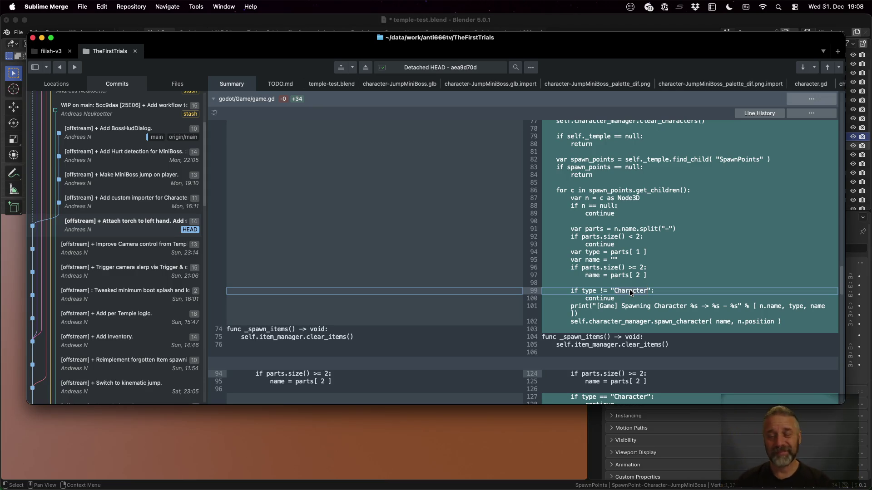
{"action": "scroll", "coordinate": [678, 286], "scroll_direction": "down", "scroll_amount": 3}
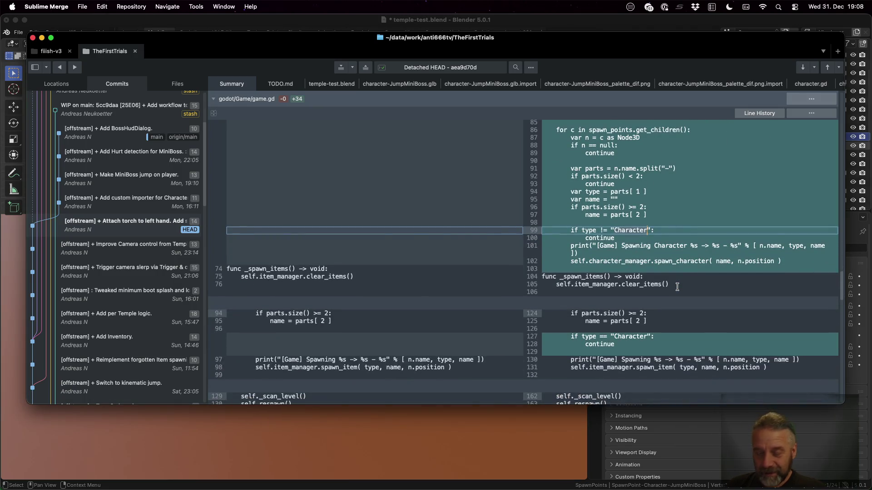
{"action": "key", "text": "super+Tab"}
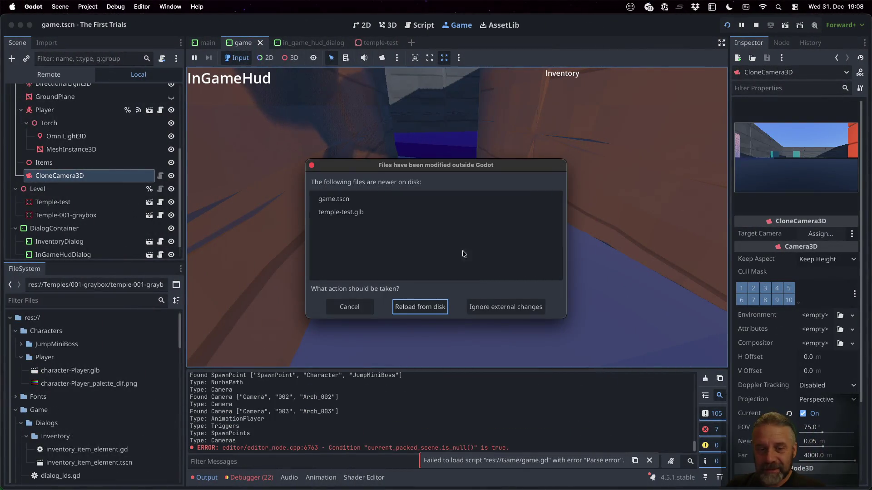
Dismiss the files-modified-outside warning, stop the running game, and open the Game node's script
{"action": "left_click", "coordinate": [420, 306]}
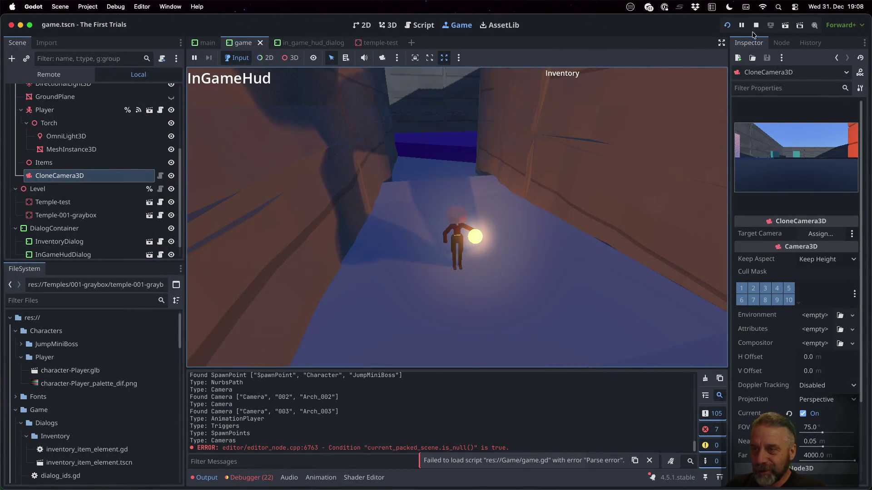
{"action": "left_click", "coordinate": [755, 25]}
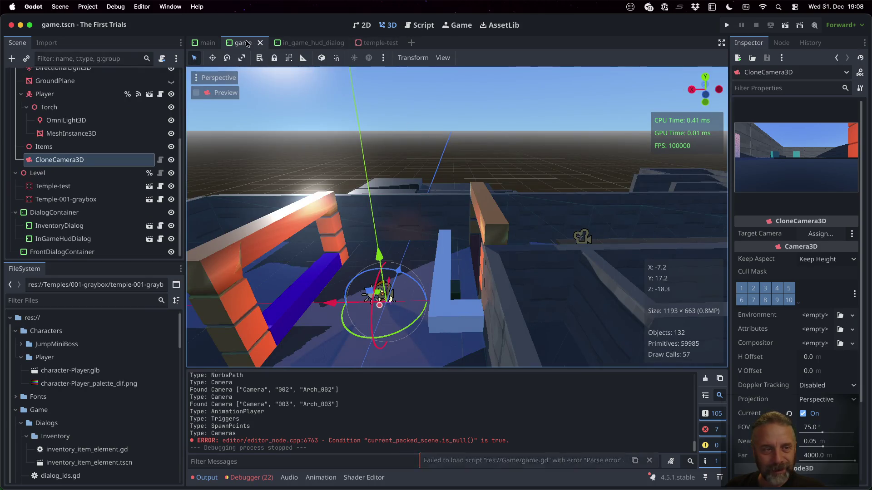
{"action": "scroll", "coordinate": [89, 136], "scroll_direction": "up", "scroll_amount": 5}
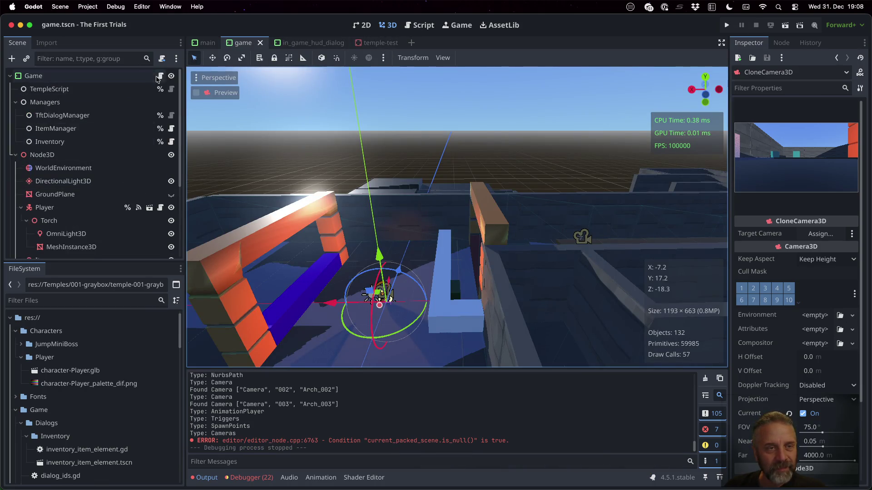
{"action": "left_click", "coordinate": [160, 76]}
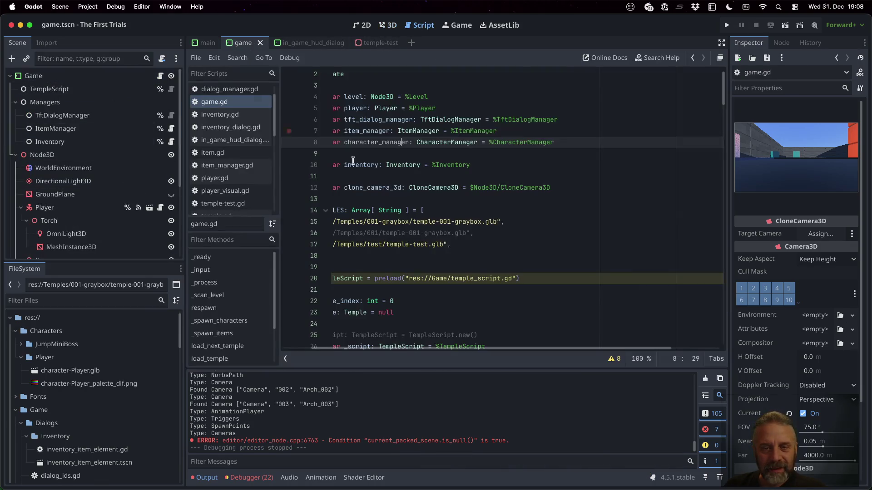
{"action": "left_click", "coordinate": [223, 336]}
{"action": "scroll", "coordinate": [450, 225], "scroll_direction": "up", "scroll_amount": 2}
{"action": "scroll", "coordinate": [449, 225], "scroll_direction": "down", "scroll_amount": 2}
{"action": "left_click", "coordinate": [409, 88]}
{"action": "key", "text": "Home"}
{"action": "key", "text": "shift+Down"}
{"action": "key", "text": "shift+Down"}
{"action": "key", "text": "shift+Down"}
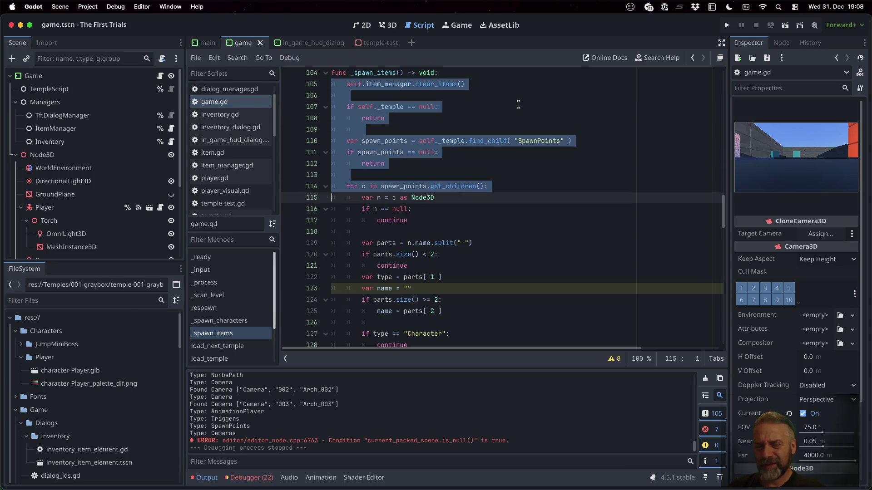
{"action": "key", "text": "shift+Down"}
{"action": "key", "text": "shift+Down"}
{"action": "key", "text": "shift+Down"}
{"action": "key", "text": "shift+Down"}
{"action": "key", "text": "shift+Down"}
{"action": "key", "text": "shift+Down"}
{"action": "key", "text": "shift+Down"}
{"action": "key", "text": "shift+Down"}
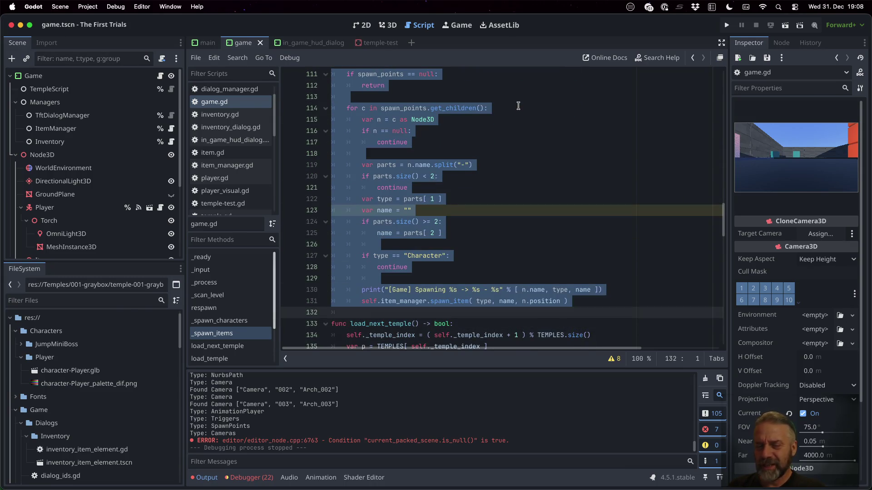
{"action": "left_click", "coordinate": [412, 300]}
{"action": "scroll", "coordinate": [450, 273], "scroll_direction": "up", "scroll_amount": 8}
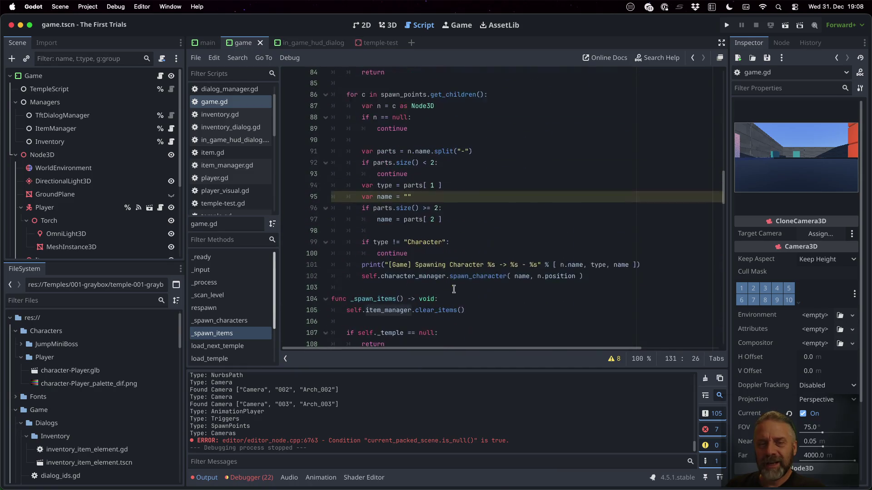
{"action": "scroll", "coordinate": [450, 239], "scroll_direction": "up", "scroll_amount": 3}
{"action": "left_click", "coordinate": [418, 109]}
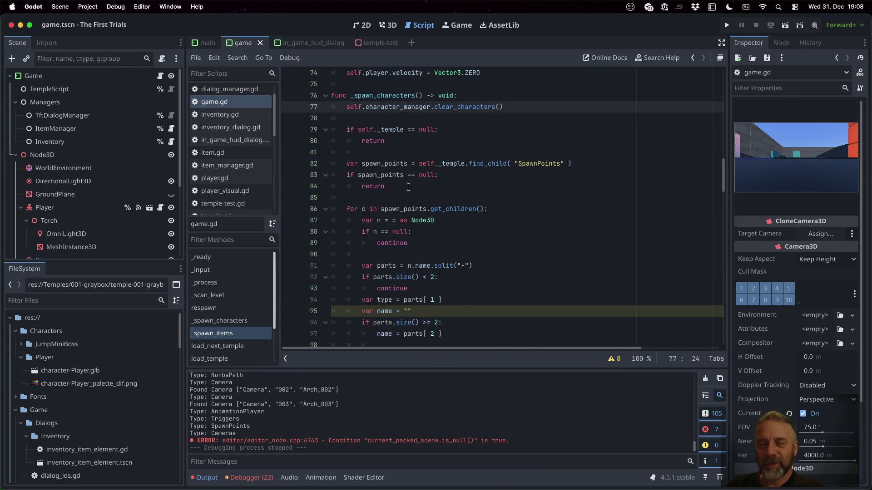
{"action": "scroll", "coordinate": [509, 212], "scroll_direction": "down", "scroll_amount": 5}
{"action": "double_click", "coordinate": [425, 184]}
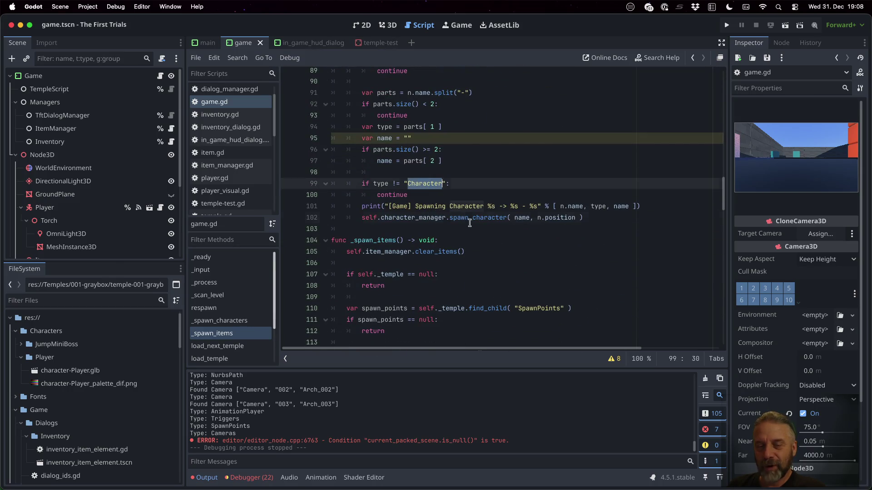
{"action": "double_click", "coordinate": [470, 218]}
{"action": "left_click", "coordinate": [479, 206]}
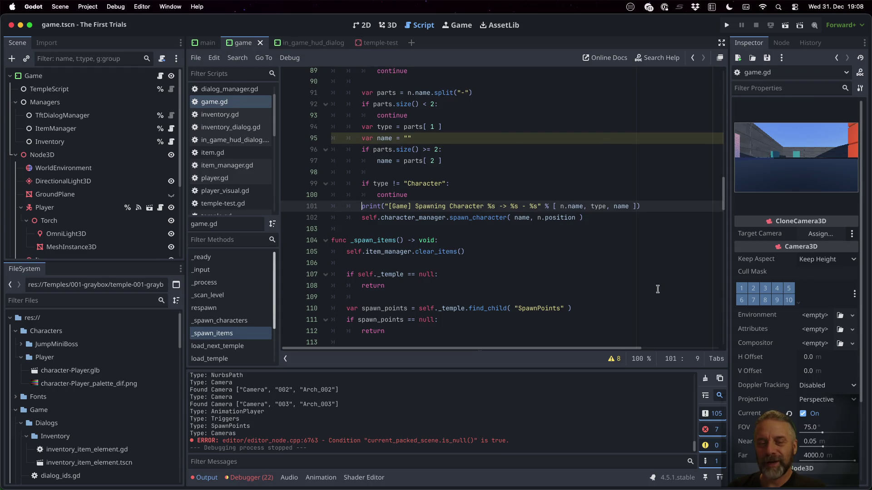
{"action": "key", "text": "shift+Up"}
{"action": "key", "text": "Down"}
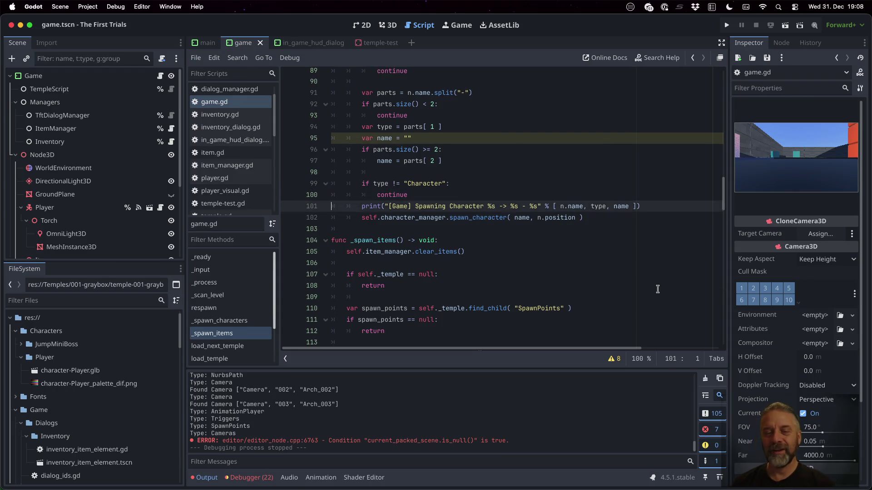
{"action": "key", "text": "shift+Down"}
{"action": "key", "text": "shift+Down"}
{"action": "scroll", "coordinate": [657, 290], "scroll_direction": "down", "scroll_amount": 7}
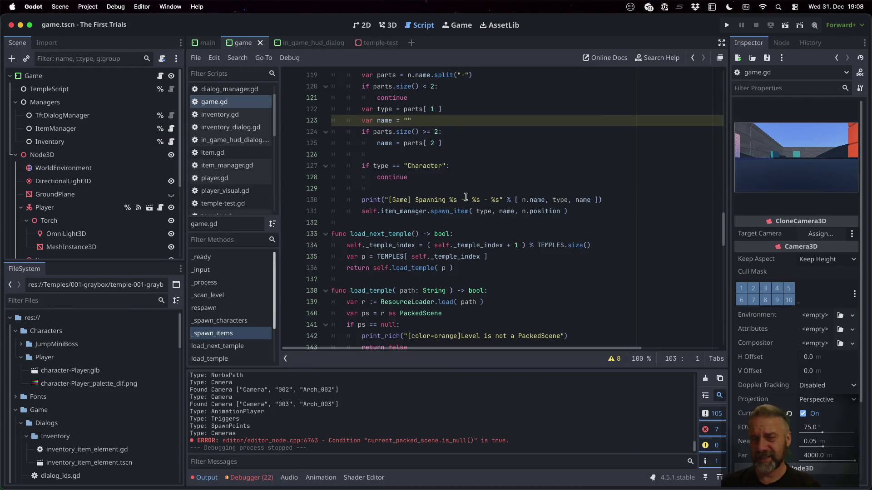
{"action": "key", "text": "super+Tab"}
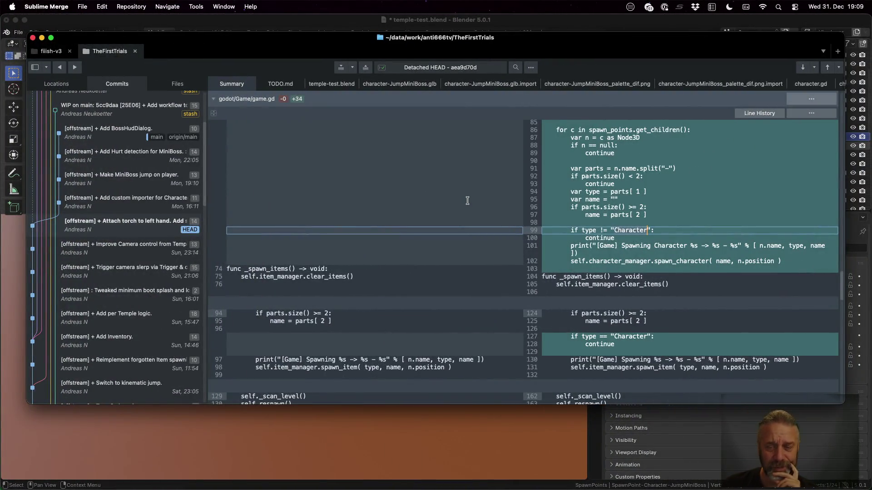
{"action": "scroll", "coordinate": [468, 202], "scroll_direction": "down", "scroll_amount": 3}
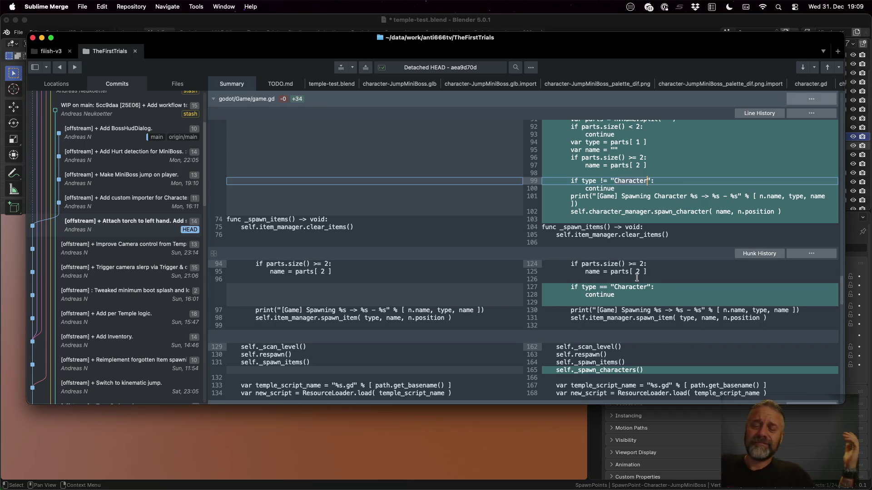
{"action": "scroll", "coordinate": [638, 278], "scroll_direction": "down", "scroll_amount": 2}
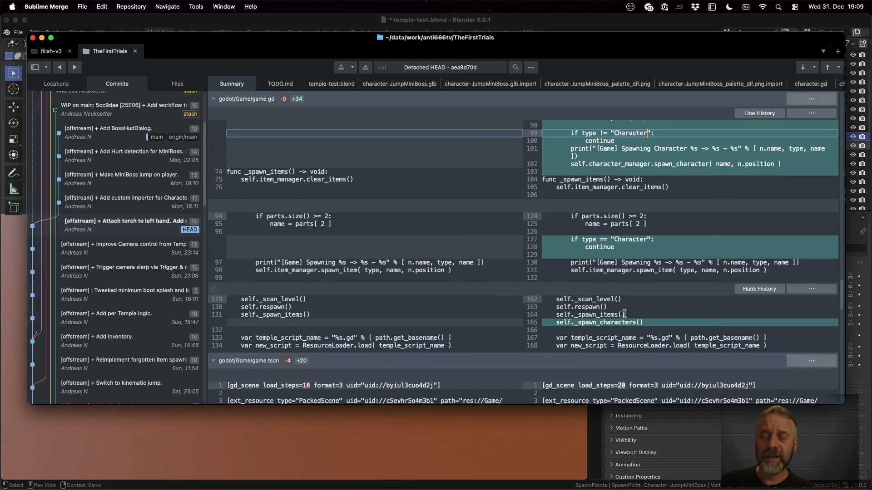
{"action": "left_click", "coordinate": [608, 325]}
{"action": "scroll", "coordinate": [635, 320], "scroll_direction": "down", "scroll_amount": 3}
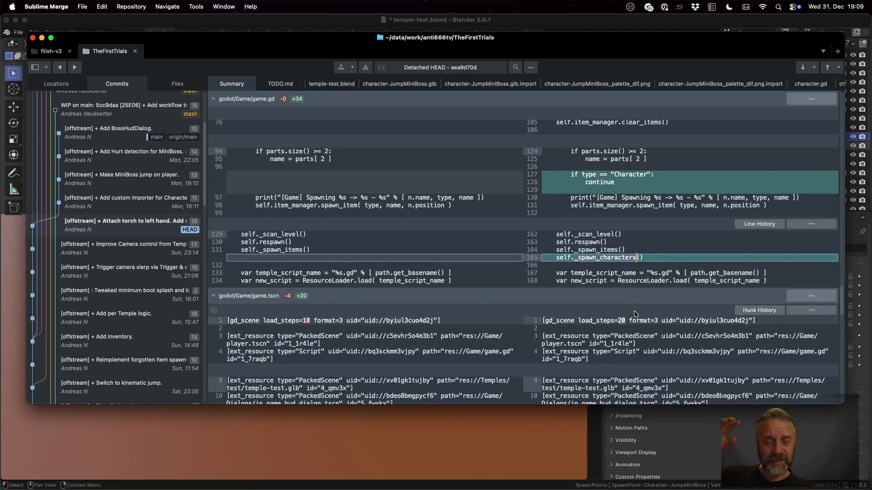
{"action": "scroll", "coordinate": [635, 314], "scroll_direction": "down", "scroll_amount": 3}
{"action": "scroll", "coordinate": [635, 314], "scroll_direction": "down", "scroll_amount": 3}
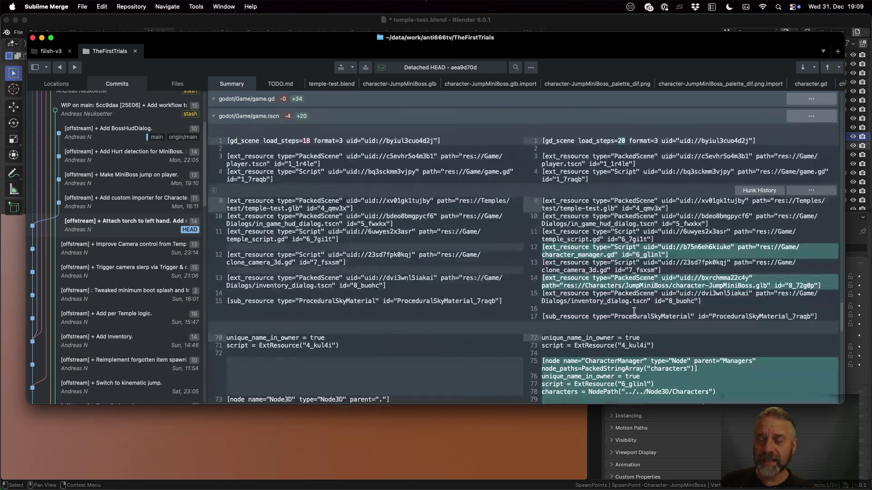
{"action": "scroll", "coordinate": [634, 313], "scroll_direction": "down", "scroll_amount": 3}
{"action": "scroll", "coordinate": [635, 314], "scroll_direction": "down", "scroll_amount": 3}
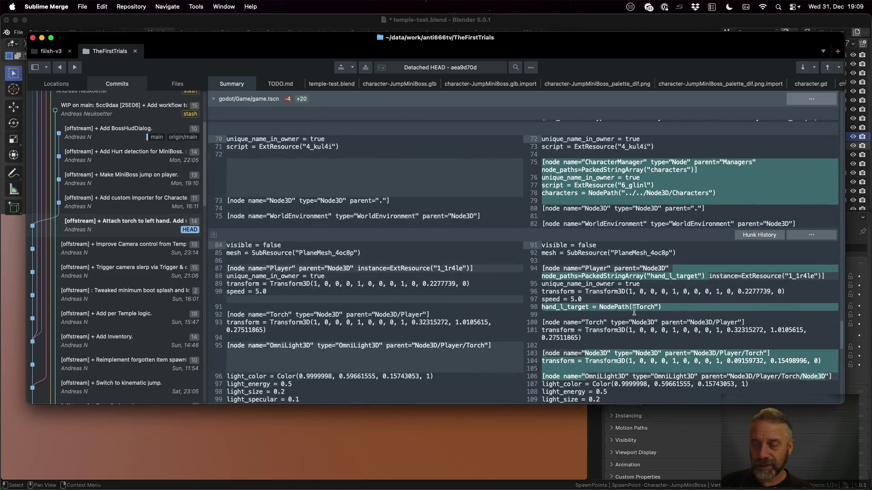
{"action": "left_click", "coordinate": [652, 307]}
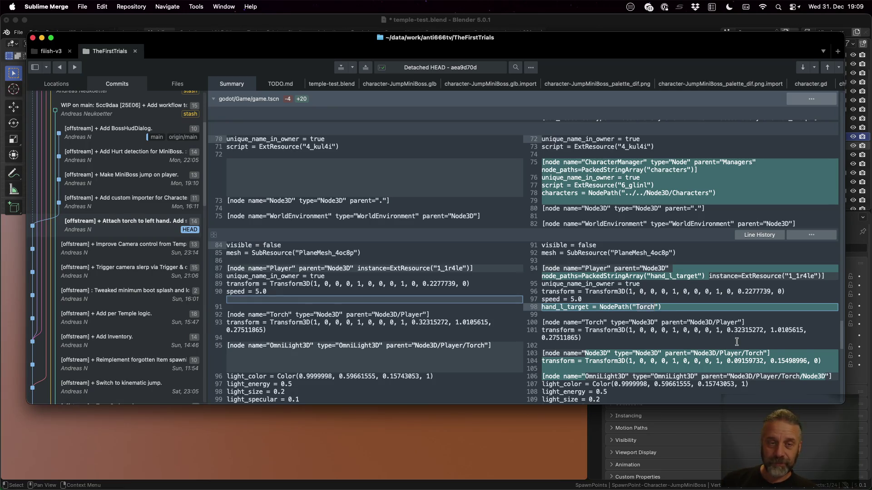
{"action": "key", "text": "super+Tab"}
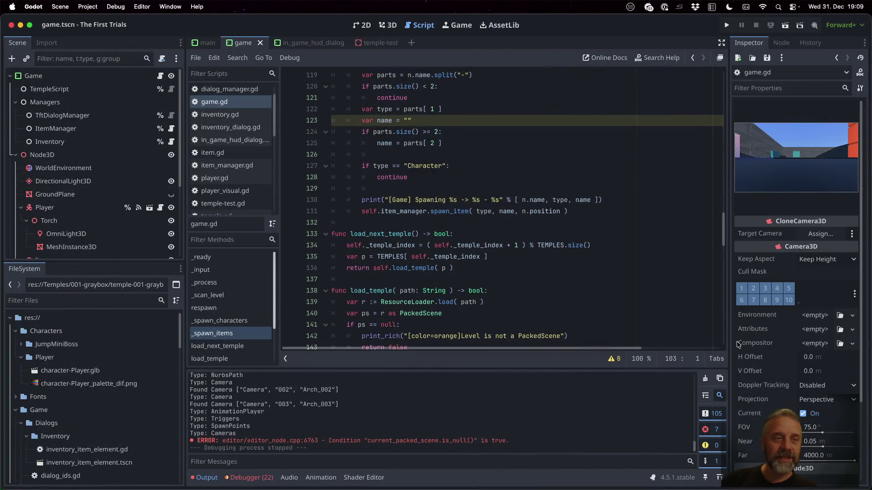
Inspect the Player and Torch nodes, revealing the Player's Old properties with the unassigned Hand L Target
{"action": "left_click", "coordinate": [116, 76]}
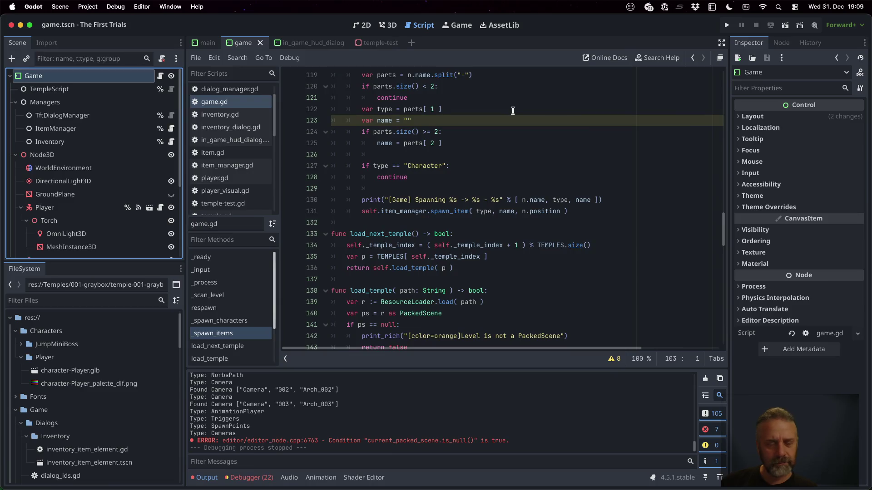
{"action": "left_click", "coordinate": [45, 207]}
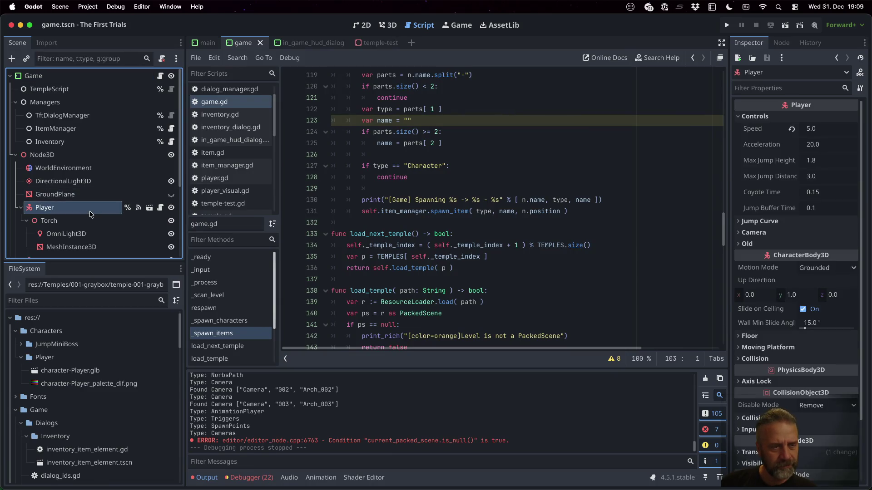
{"action": "left_click", "coordinate": [89, 220]}
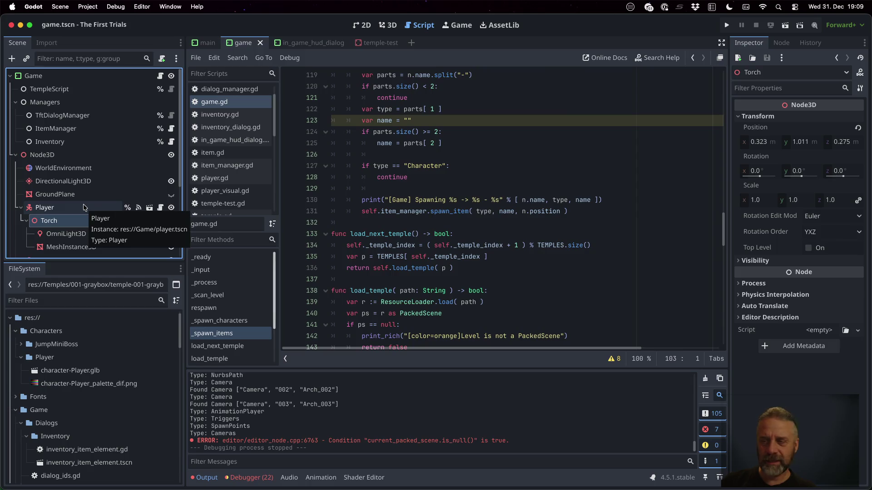
{"action": "left_click", "coordinate": [84, 207]}
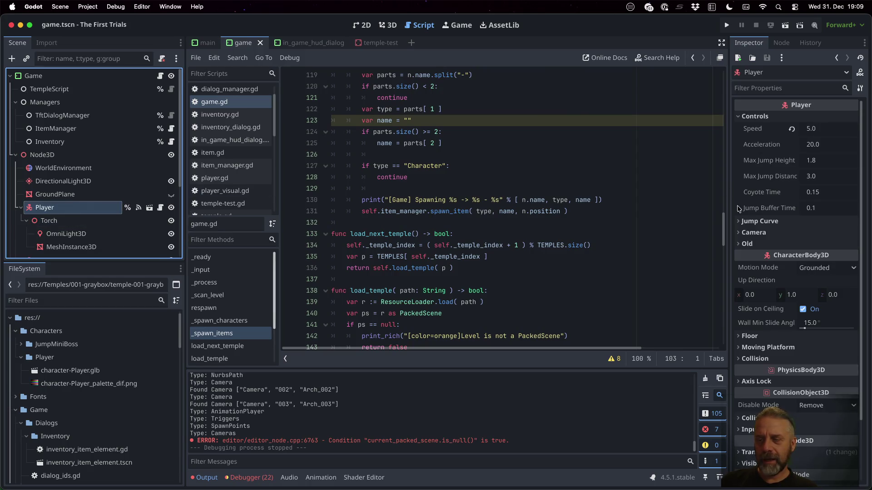
{"action": "left_click", "coordinate": [746, 243]}
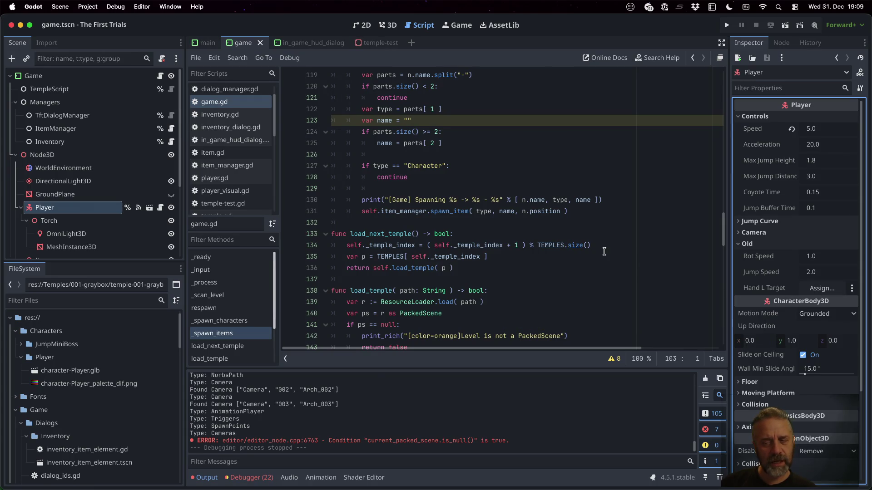
Flip between Godot and Sublime Merge's game.tscn diff to compare the torch link
{"action": "key", "text": "super+Tab"}
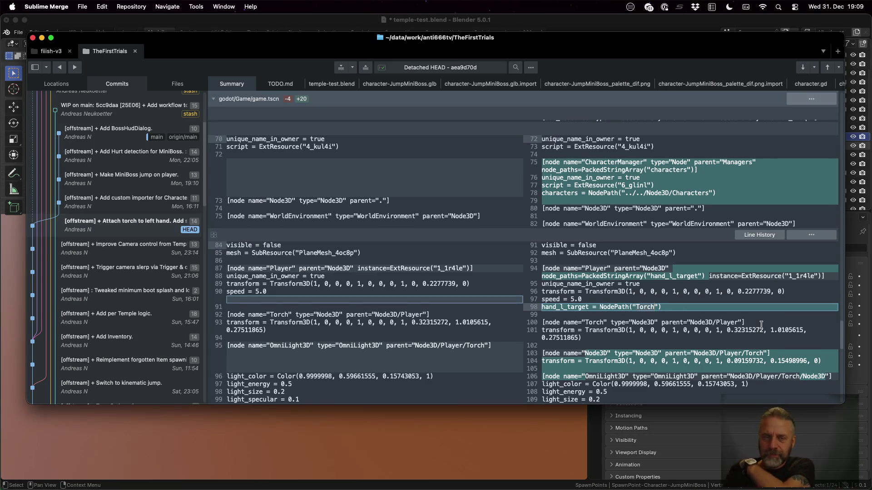
{"action": "key", "text": "super+Tab"}
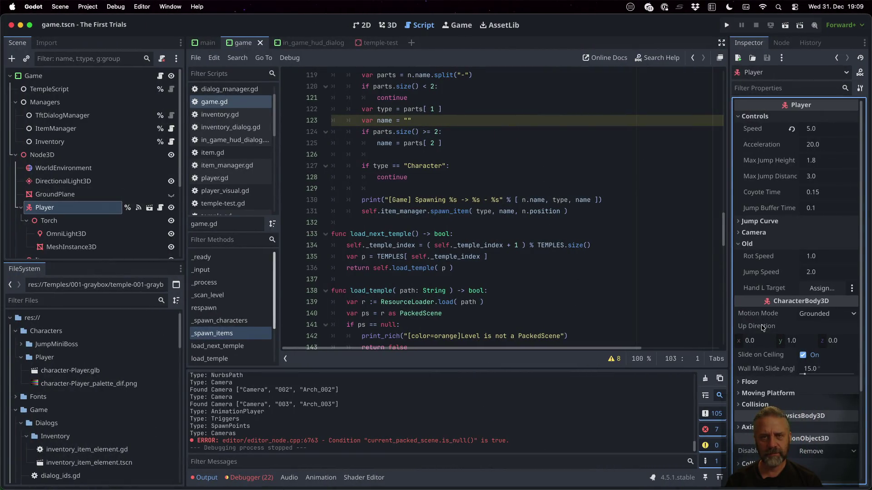
{"action": "key", "text": "super+Tab"}
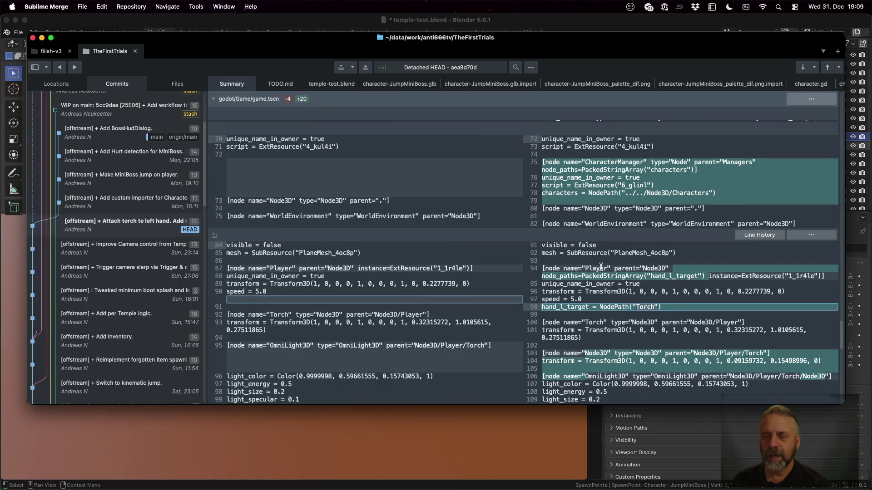
{"action": "scroll", "coordinate": [600, 265], "scroll_direction": "down", "scroll_amount": 5}
{"action": "scroll", "coordinate": [600, 265], "scroll_direction": "down", "scroll_amount": 5}
{"action": "scroll", "coordinate": [599, 264], "scroll_direction": "down", "scroll_amount": 5}
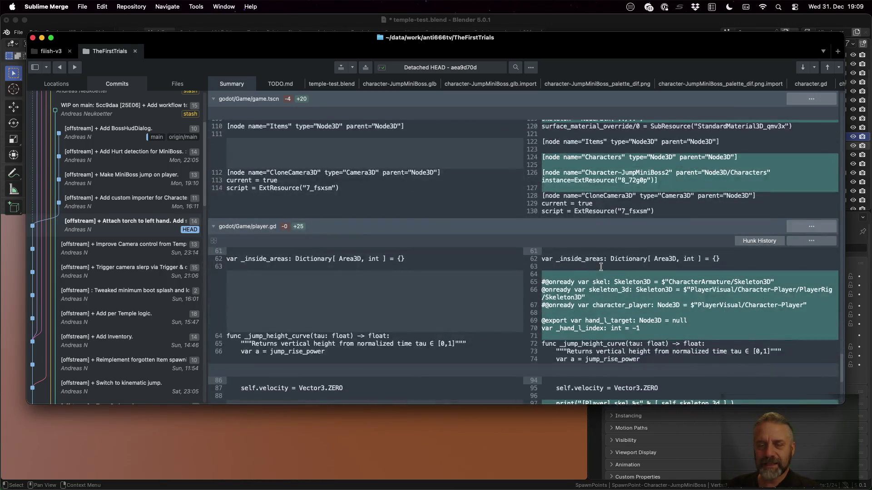
{"action": "scroll", "coordinate": [601, 264], "scroll_direction": "down", "scroll_amount": 3}
{"action": "scroll", "coordinate": [609, 246], "scroll_direction": "down", "scroll_amount": 2}
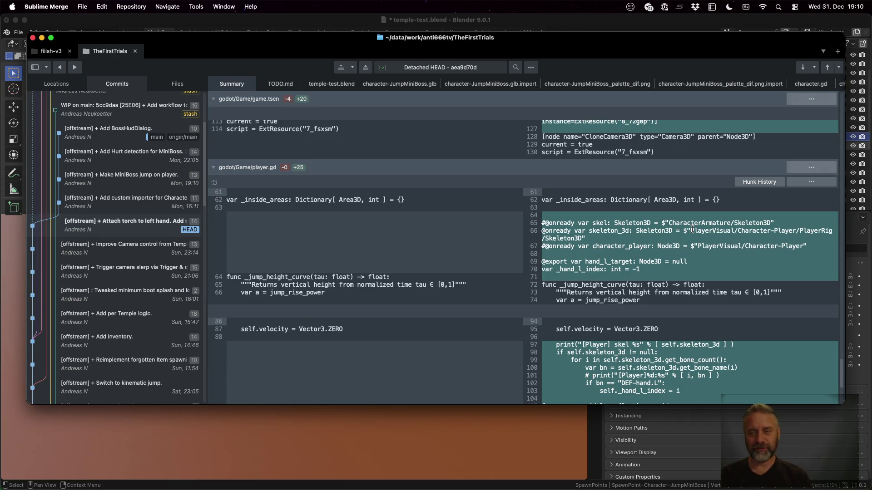
{"action": "scroll", "coordinate": [690, 231], "scroll_direction": "down", "scroll_amount": 3}
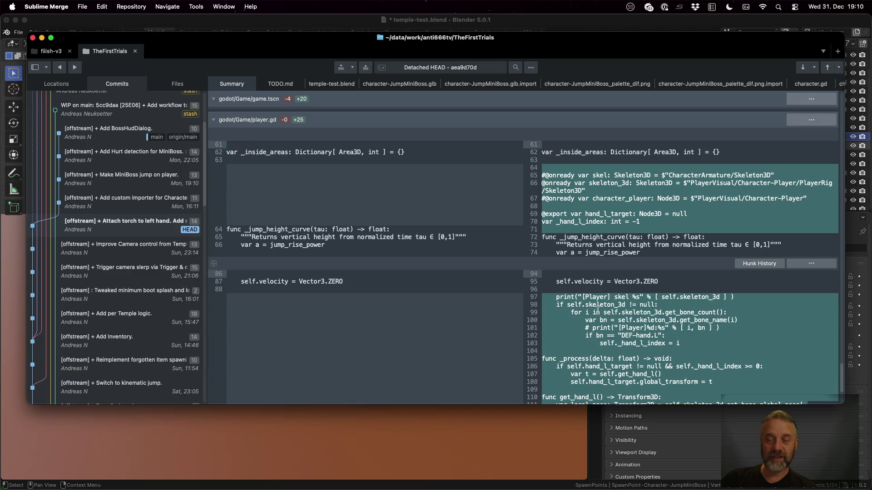
Return to the Godot editor after reading the player.gd additions
{"action": "key", "text": "super+Tab"}
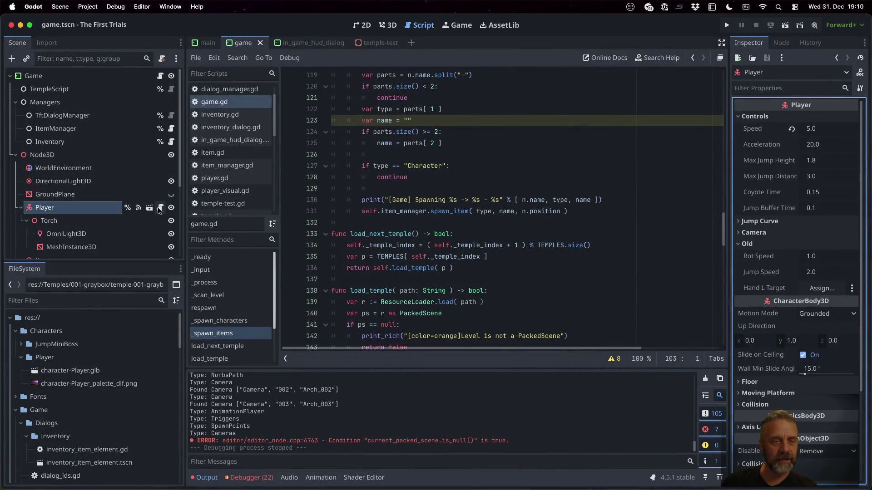
Read player.gd's _ready bone-search loop down to the DEF-hand.L check
{"action": "left_click", "coordinate": [160, 208]}
{"action": "scroll", "coordinate": [451, 158], "scroll_direction": "up", "scroll_amount": 5}
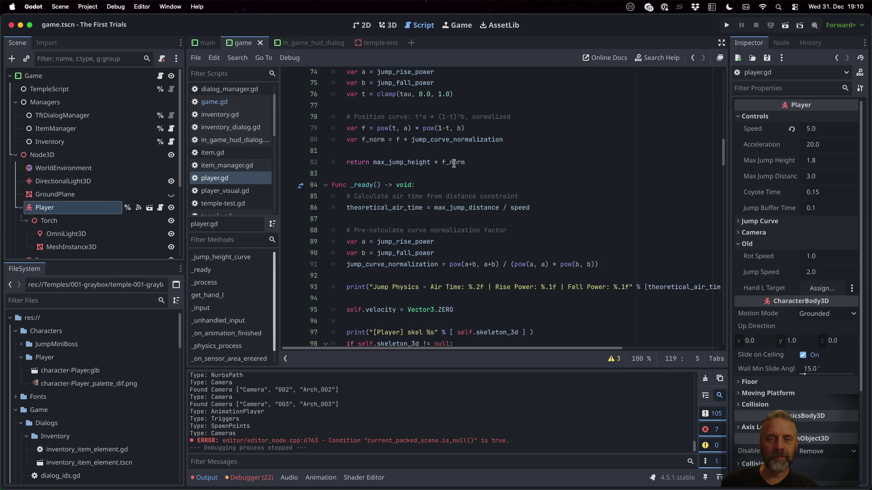
{"action": "scroll", "coordinate": [451, 158], "scroll_direction": "up", "scroll_amount": 3}
{"action": "scroll", "coordinate": [451, 159], "scroll_direction": "down", "scroll_amount": 3}
{"action": "left_click", "coordinate": [389, 236]}
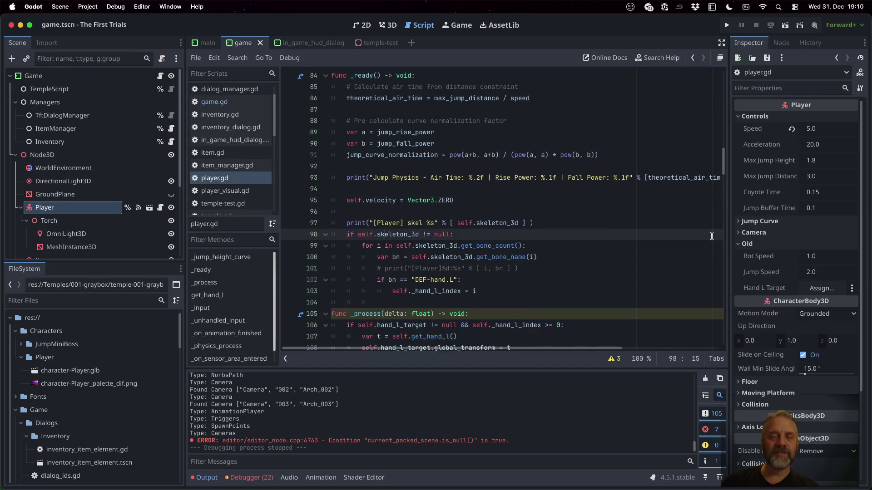
{"action": "key", "text": "shift+Down"}
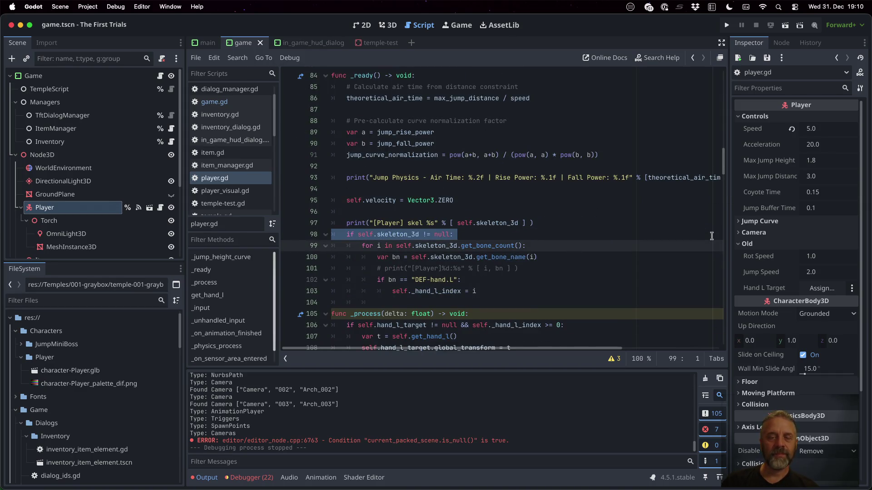
{"action": "key", "text": "shift+Down"}
{"action": "key", "text": "Down"}
{"action": "key", "text": "shift+Down"}
{"action": "key", "text": "Down"}
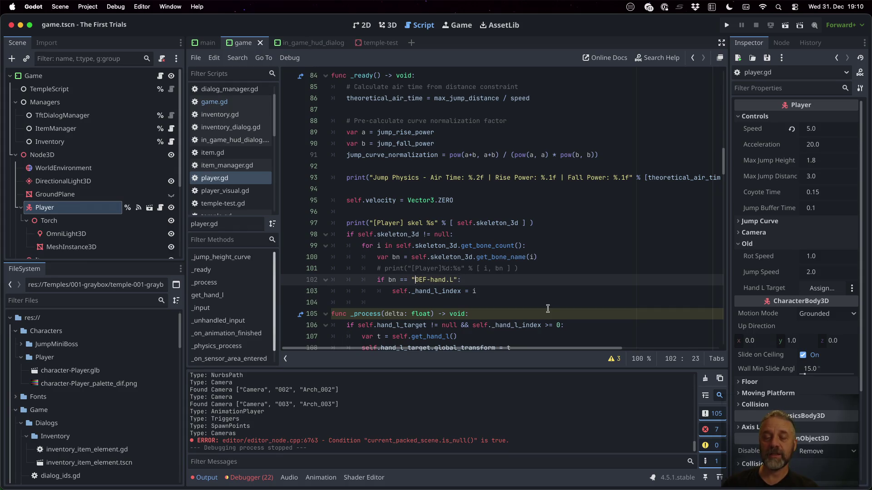
{"action": "key", "text": "alt+shift+Right"}
{"action": "key", "text": "alt+shift+Right"}
{"action": "key", "text": "alt+shift+Right"}
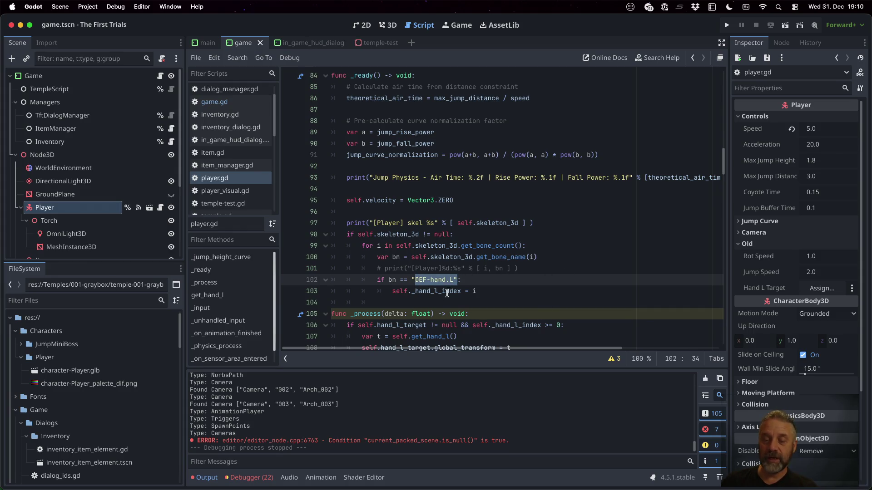
{"action": "left_click", "coordinate": [444, 291]}
{"action": "scroll", "coordinate": [446, 291], "scroll_direction": "down", "scroll_amount": 5}
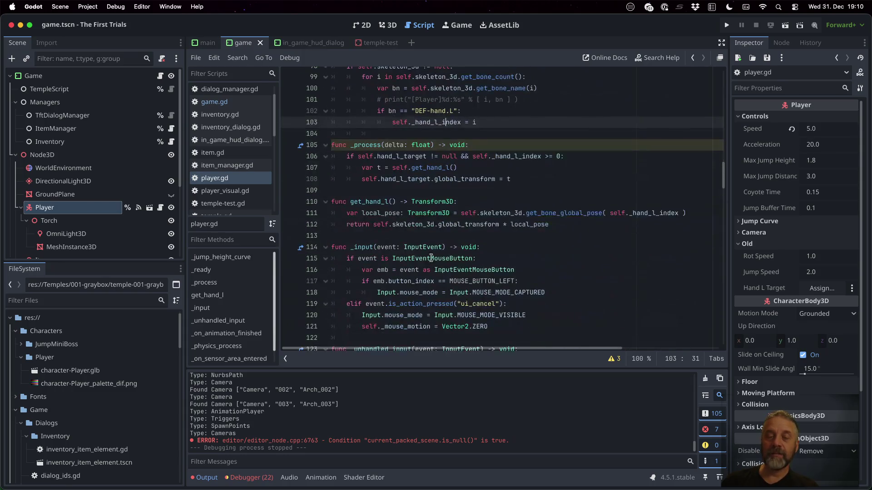
Inspect hand_l_target, _hand_l_index and get_hand_l with its get_bone_global_pose and global_transform use
{"action": "double_click", "coordinate": [405, 158]}
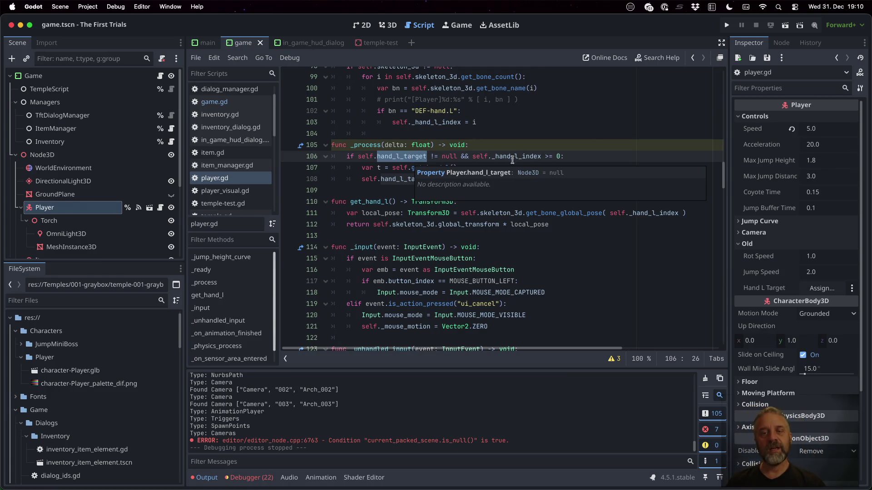
{"action": "double_click", "coordinate": [526, 156]}
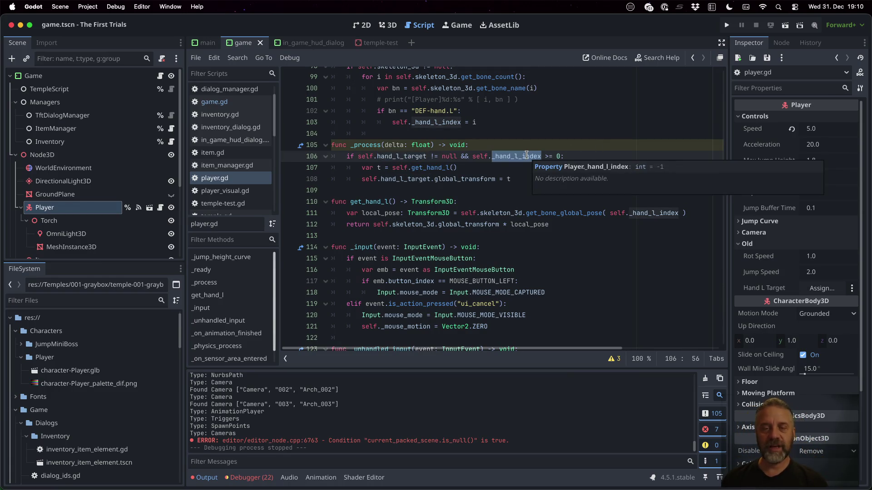
{"action": "double_click", "coordinate": [431, 168]}
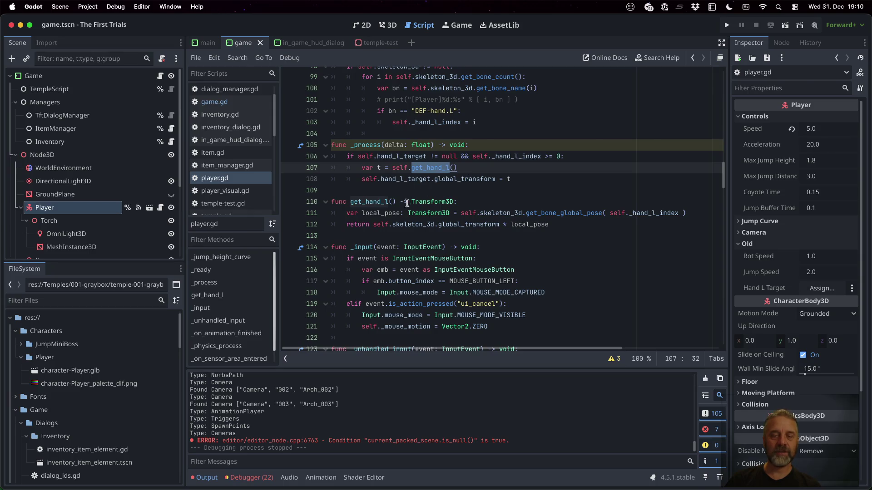
{"action": "double_click", "coordinate": [366, 201]}
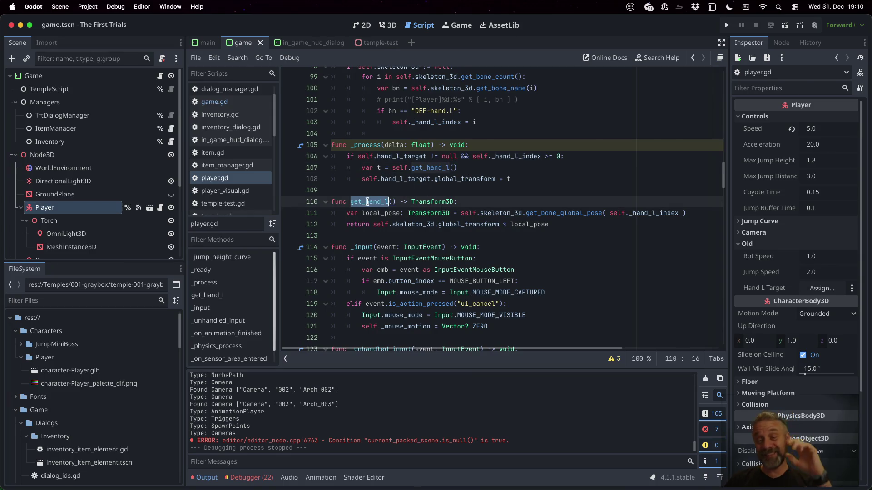
{"action": "double_click", "coordinate": [654, 213]}
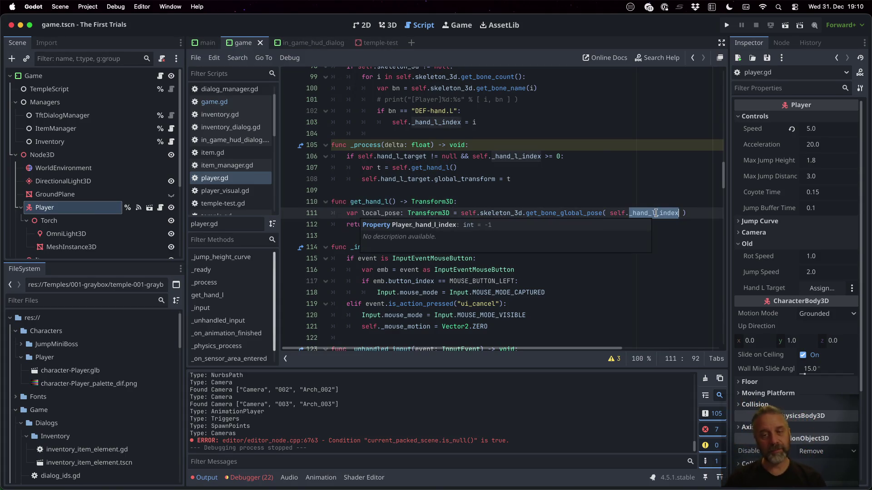
{"action": "double_click", "coordinate": [565, 213]}
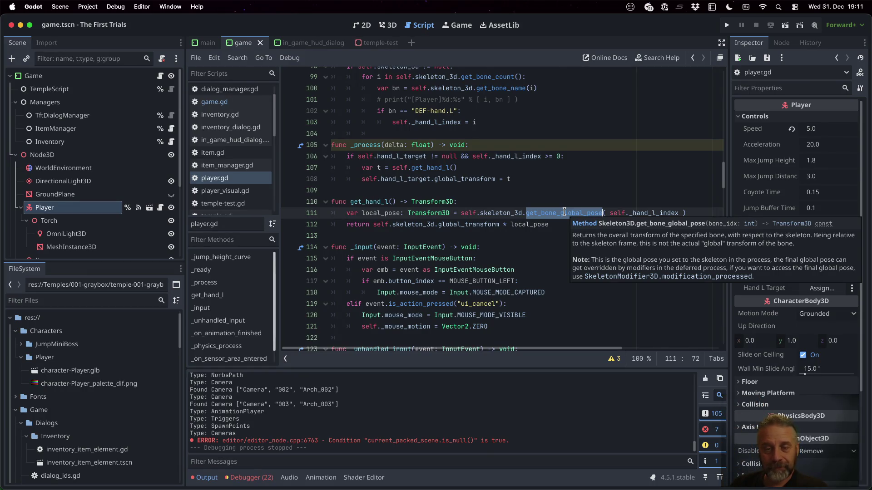
{"action": "double_click", "coordinate": [466, 224]}
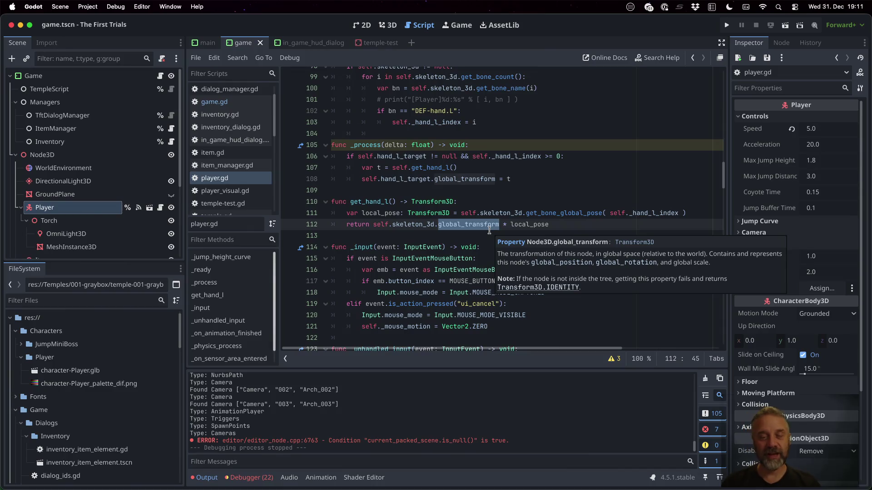
Compare against Sublime Merge's player.gd diff and return to Godot
{"action": "key", "text": "super+Tab"}
{"action": "scroll", "coordinate": [607, 325], "scroll_direction": "down", "scroll_amount": 3}
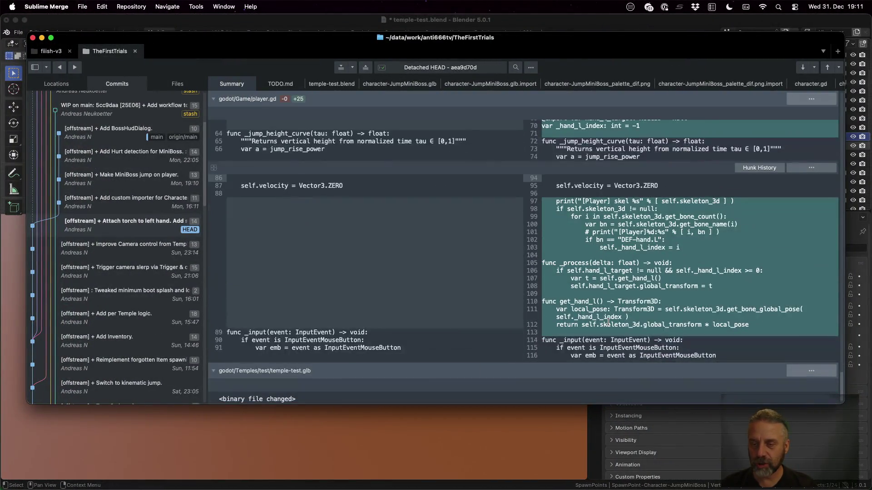
{"action": "scroll", "coordinate": [606, 324], "scroll_direction": "down", "scroll_amount": 2}
{"action": "key", "text": "super+Tab"}
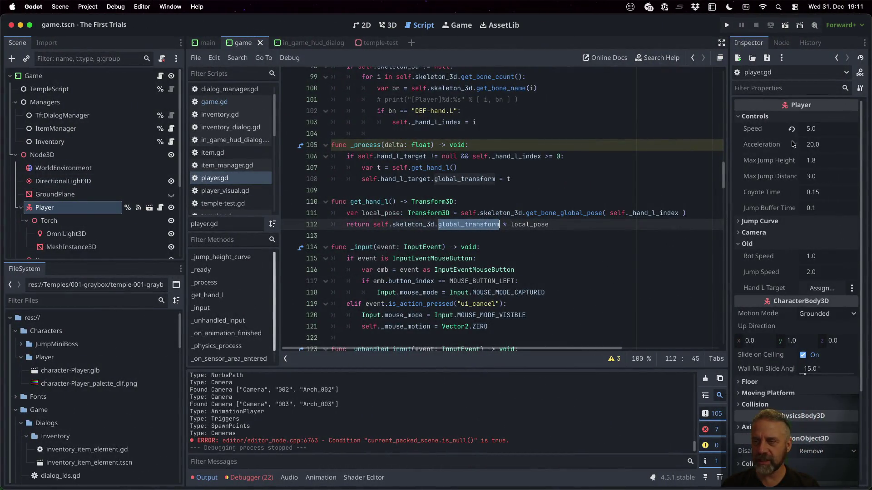
Reselect the Player node and launch the game to test the torch
{"action": "left_click", "coordinate": [55, 194]}
{"action": "left_click", "coordinate": [80, 206]}
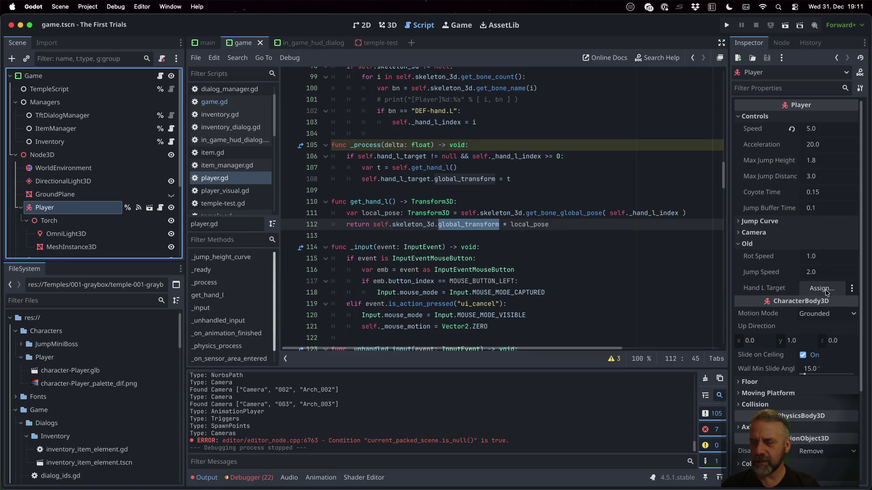
{"action": "left_click", "coordinate": [727, 25]}
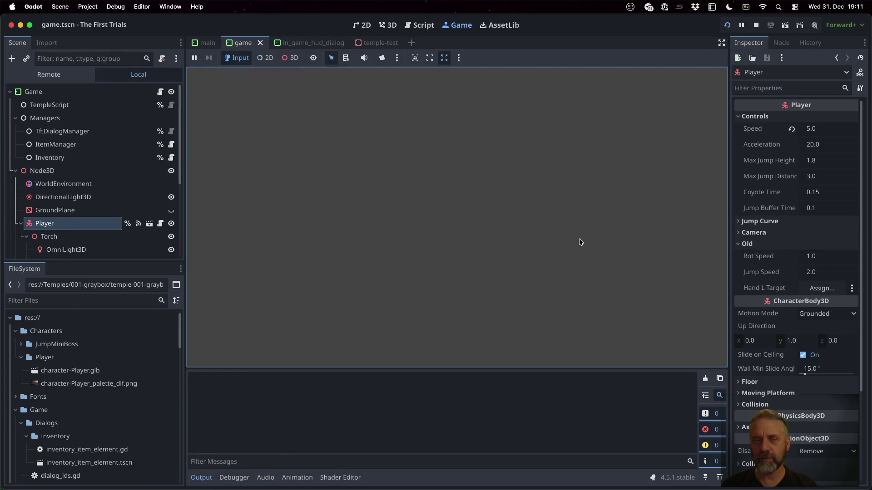